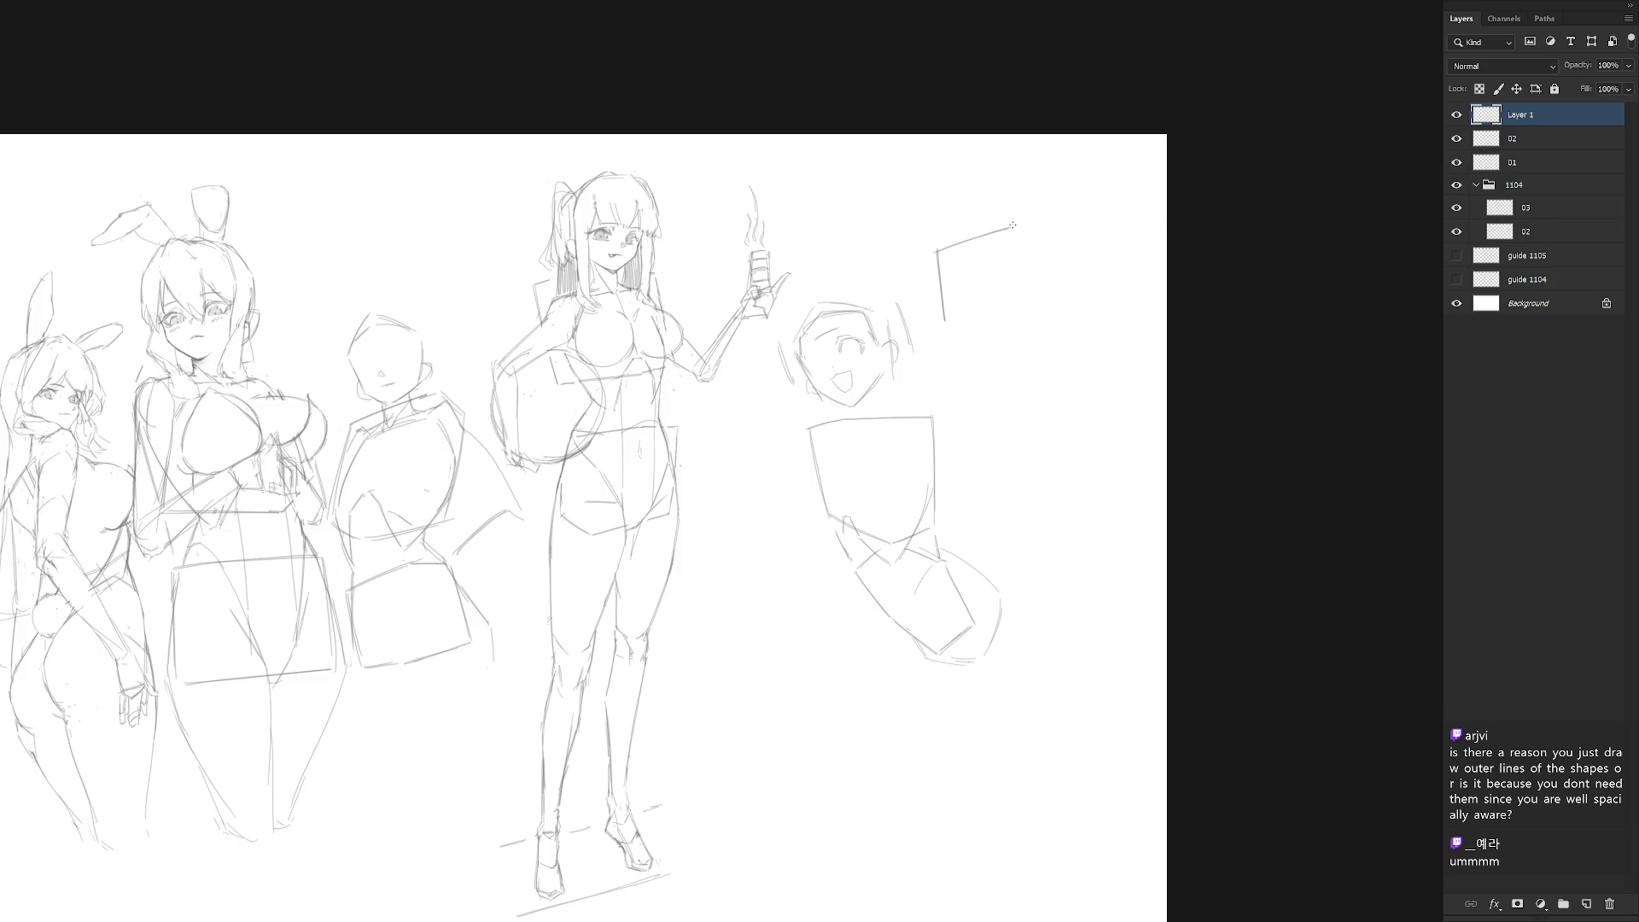
Step: Close the hexagonal box's top, right and bottom edges with the brush
key(ctrl+z)
mouse_move(943, 250)
mouse_down()
mouse_move(1009, 226)
mouse_move(1069, 248)
mouse_move(1066, 338)
mouse_up()
drag(1072, 256, 1067, 335)
mouse_move(945, 325)
mouse_down()
mouse_move(993, 372)
mouse_move(983, 361)
mouse_move(1066, 335)
mouse_up()
Step: Switch to bright red and hatch diagonal stripes across one face of the hexagon
key(f)
click(393, 102)
drag(589, 149, 607, 85)
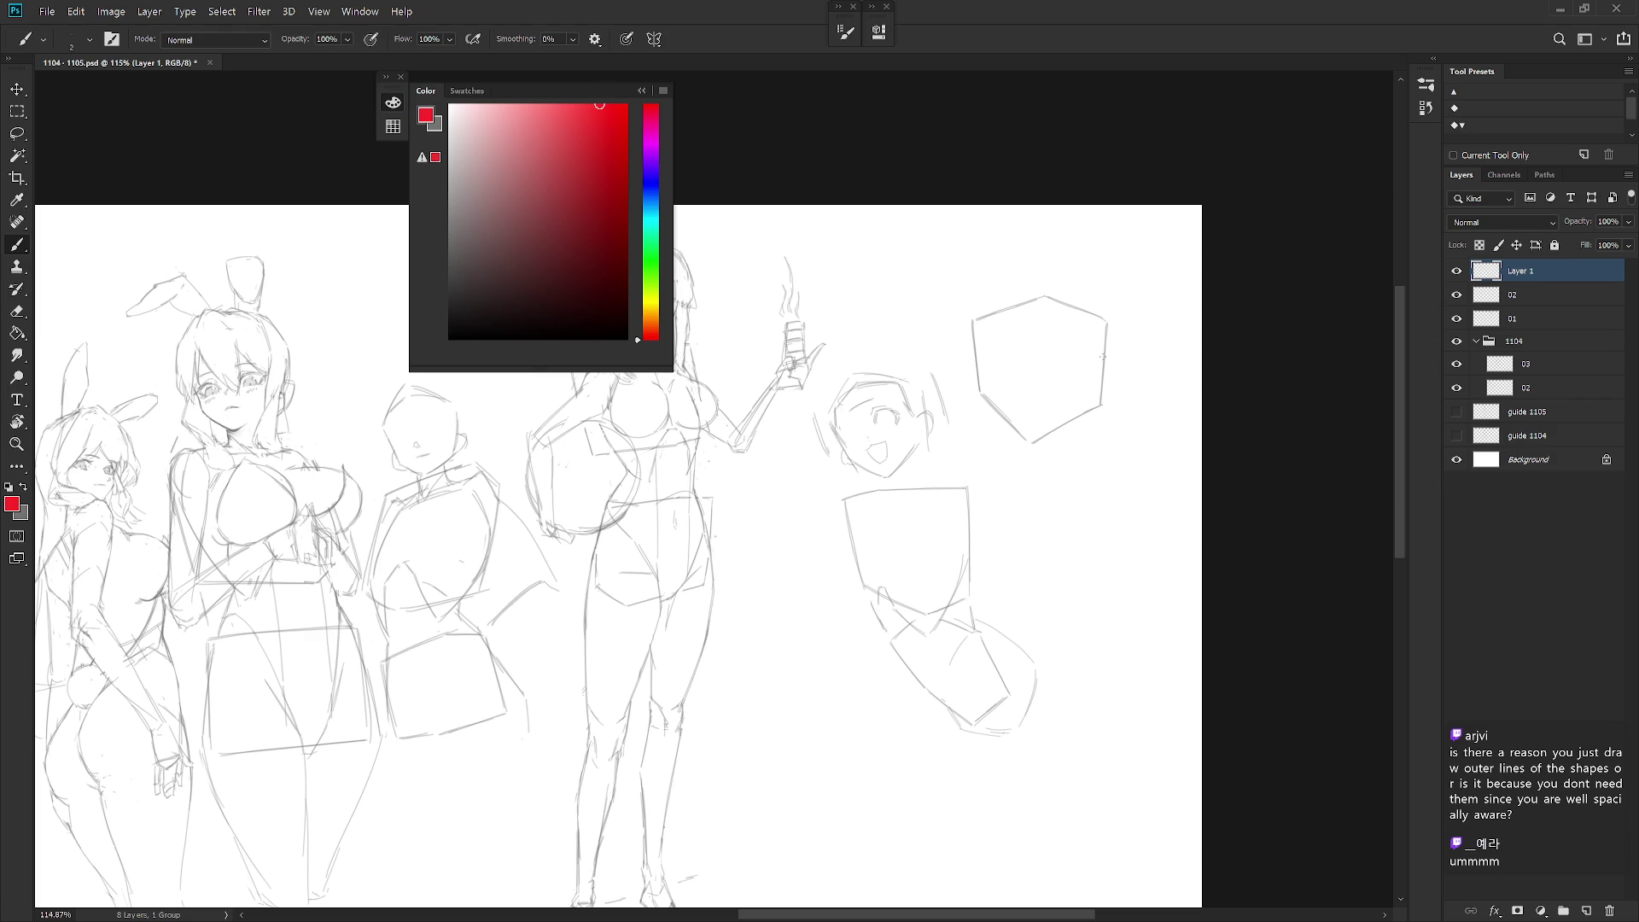
mouse_move(1141, 482)
mouse_down()
mouse_move(1061, 680)
mouse_move(1046, 541)
mouse_move(991, 390)
mouse_move(974, 468)
mouse_up()
drag(979, 402, 998, 450)
mouse_move(996, 390)
mouse_down()
mouse_move(1022, 437)
mouse_move(1052, 427)
mouse_move(1059, 402)
mouse_move(1071, 420)
mouse_up()
key(ctrl+z)
key(ctrl+z)
key(Escape)
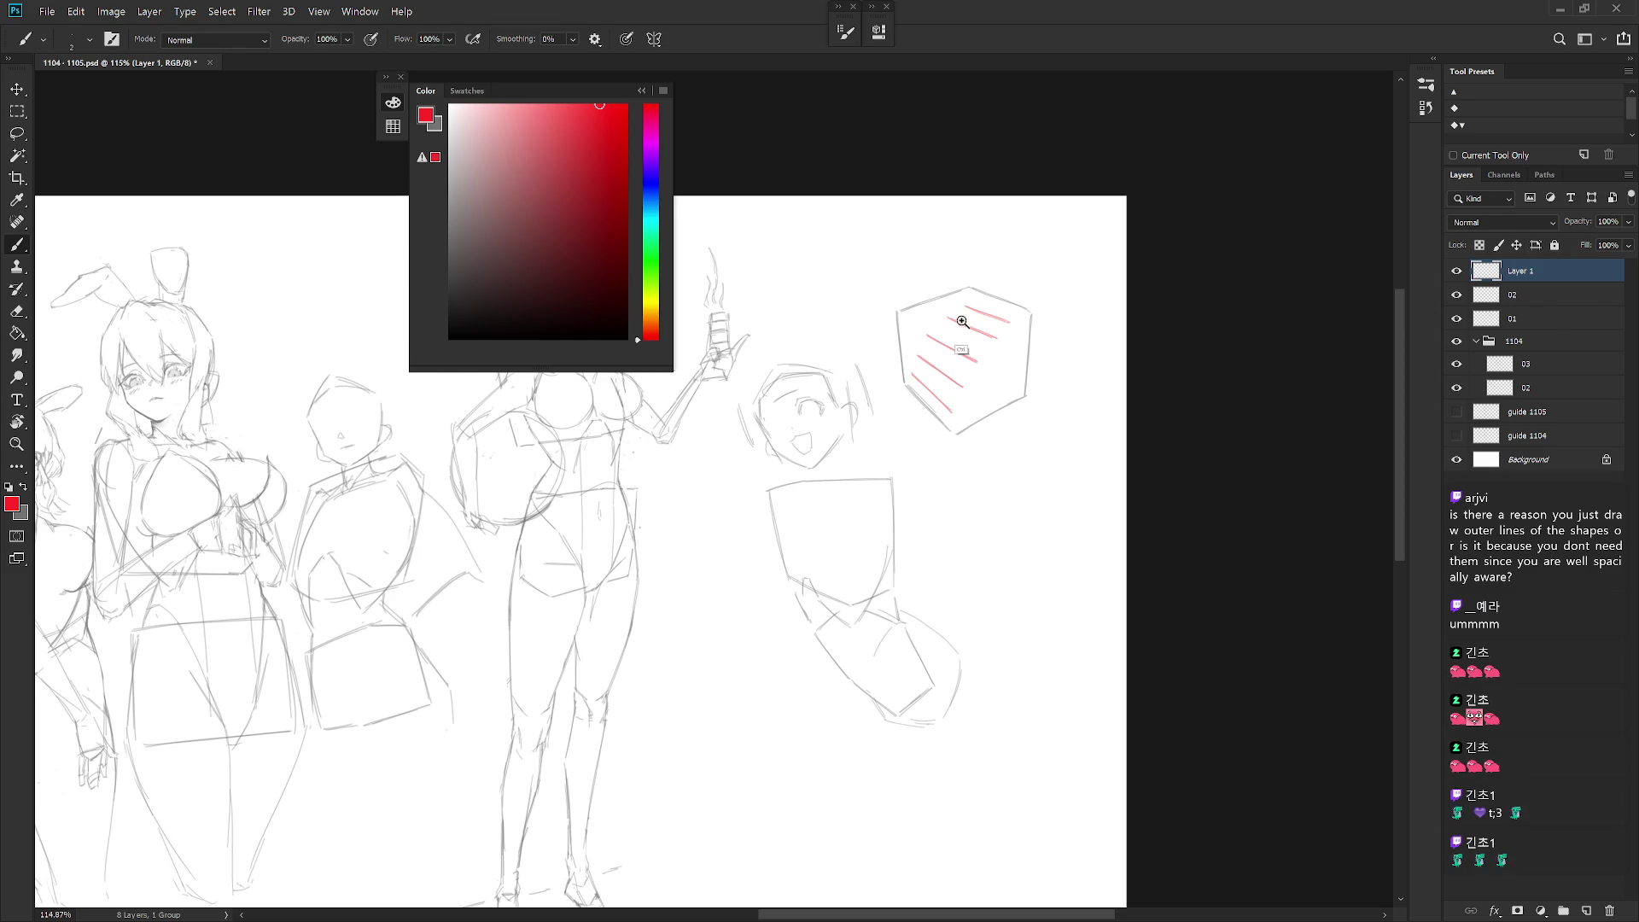
Step: Place a red dot above the box and handwrite '= useable.' beside it
scroll(947, 324, up, 2)
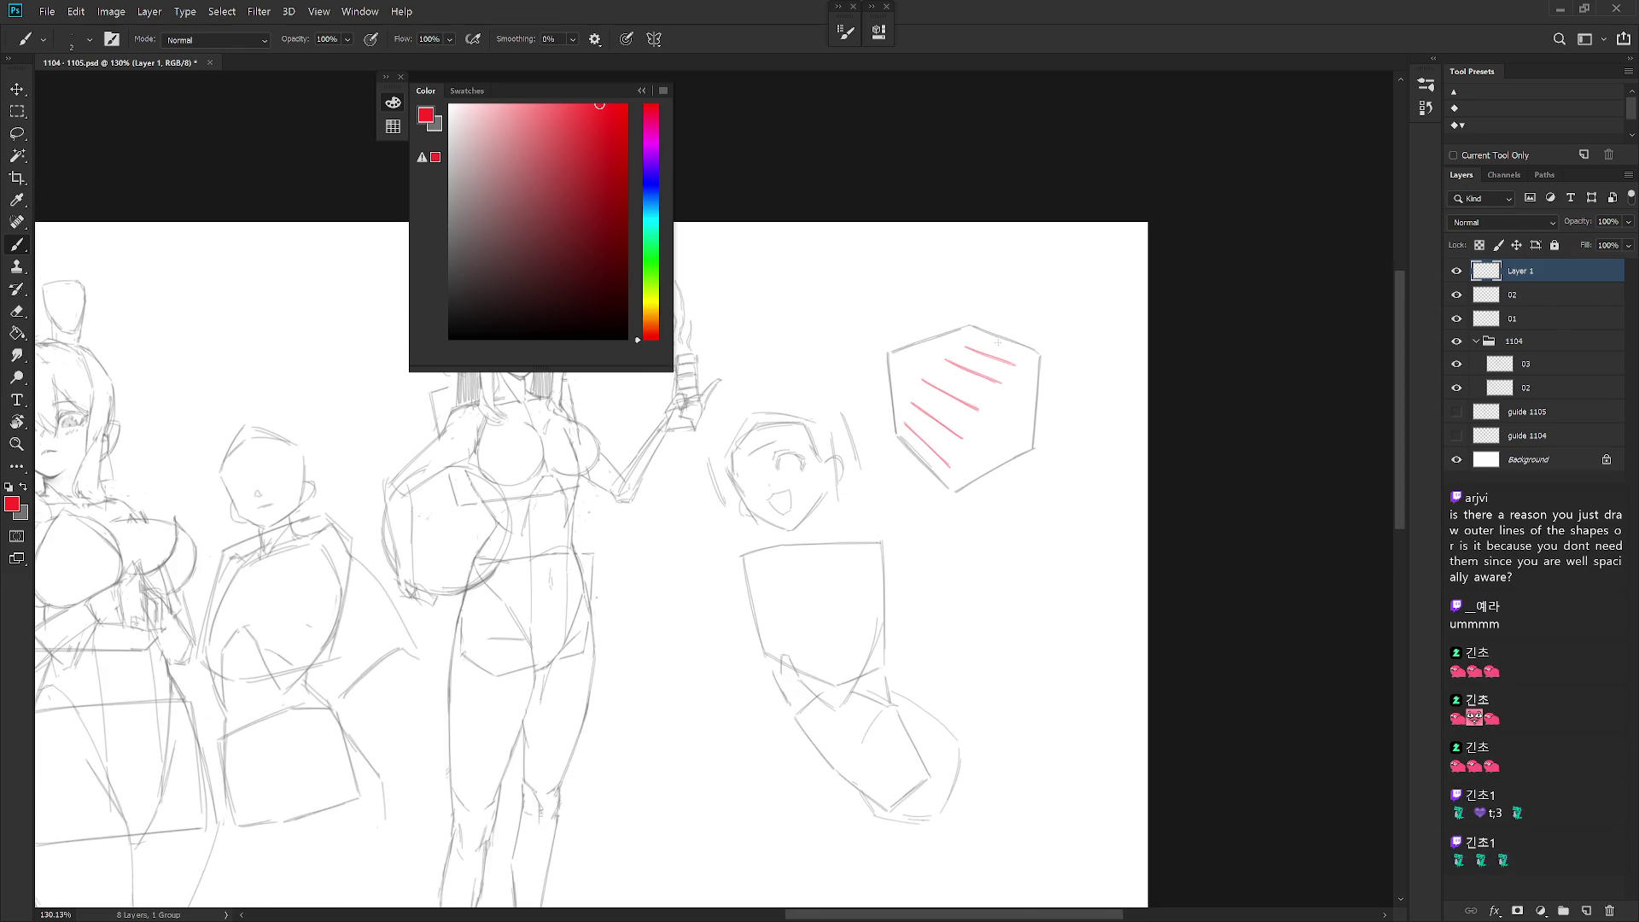
click(904, 284)
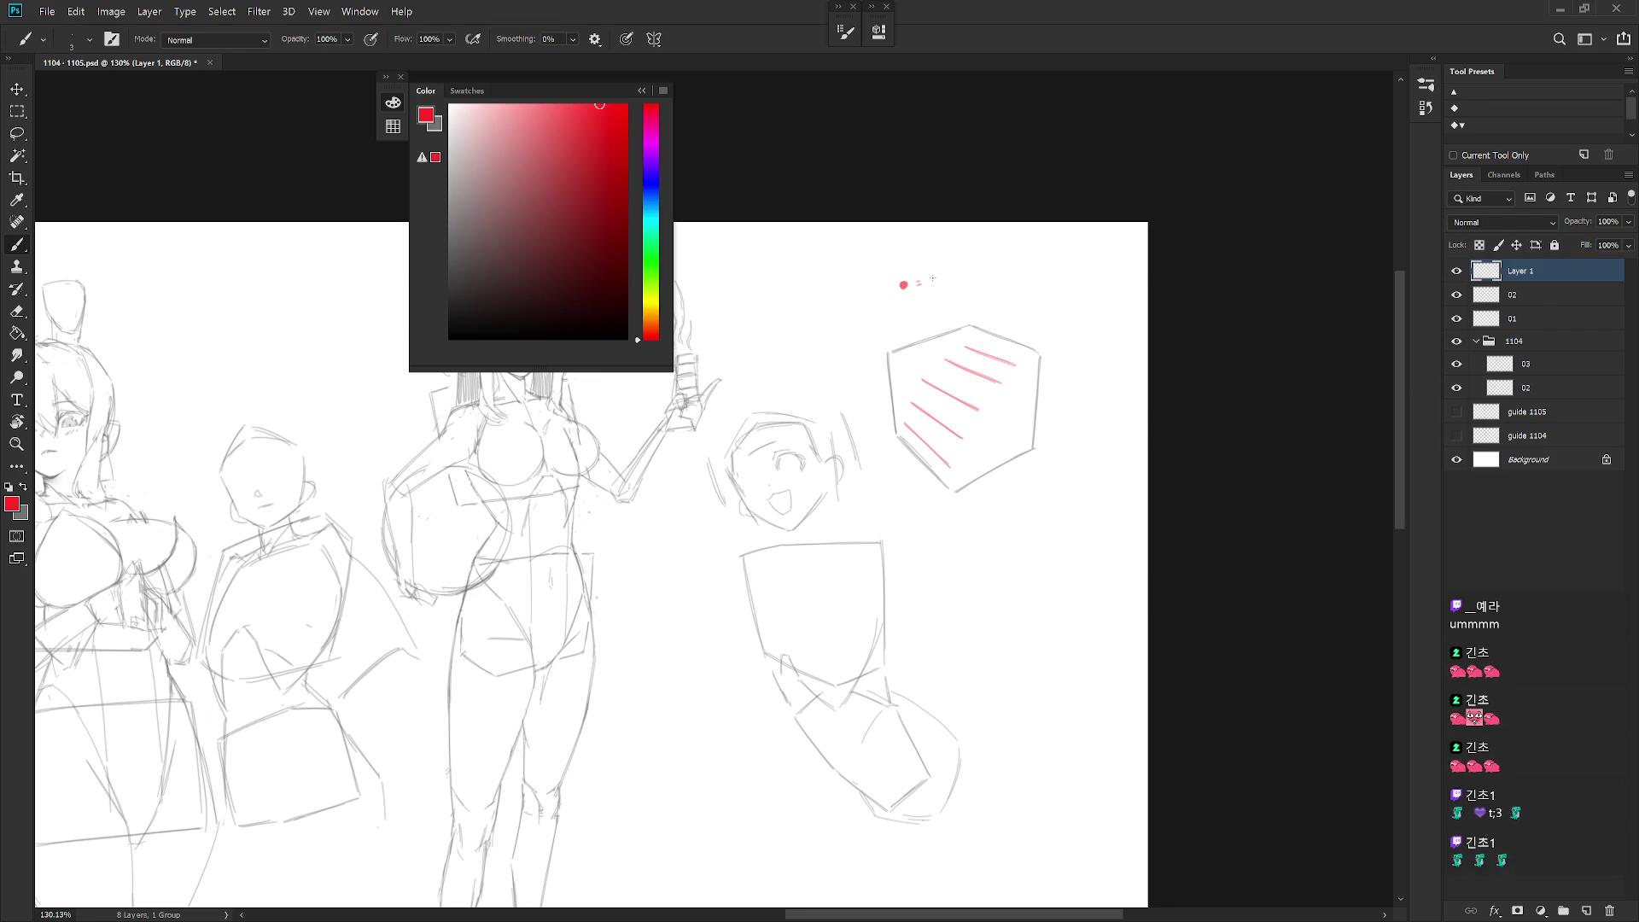
drag(937, 276, 937, 287)
key(ctrl+z)
key(ctrl+z)
drag(931, 275, 975, 279)
drag(976, 275, 981, 278)
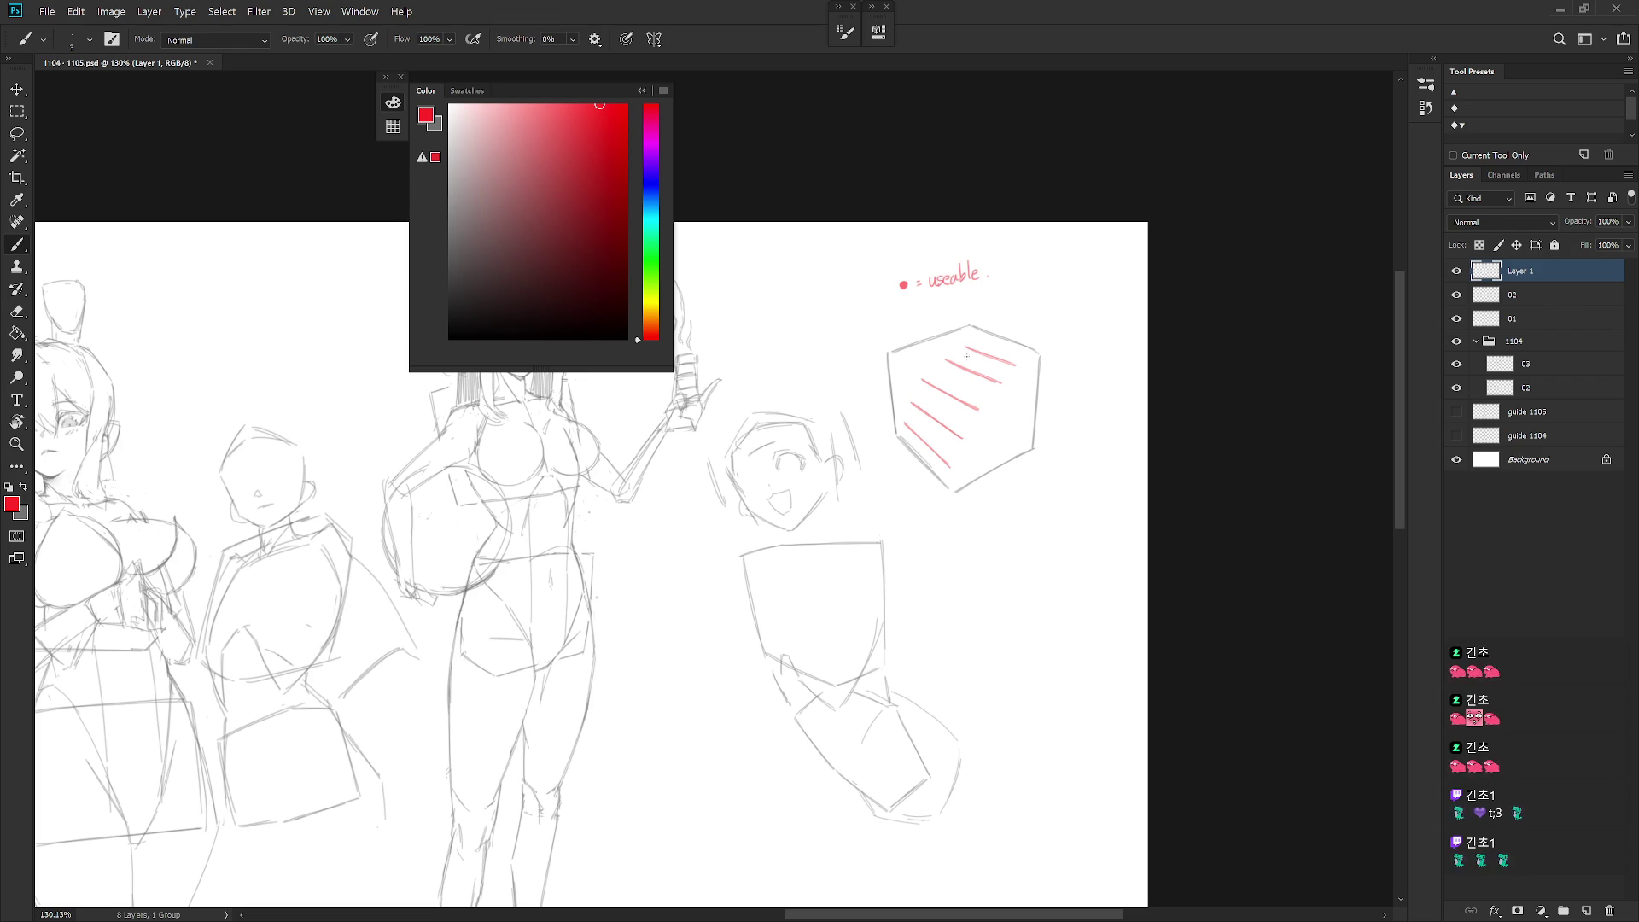
key(x)
click(659, 194)
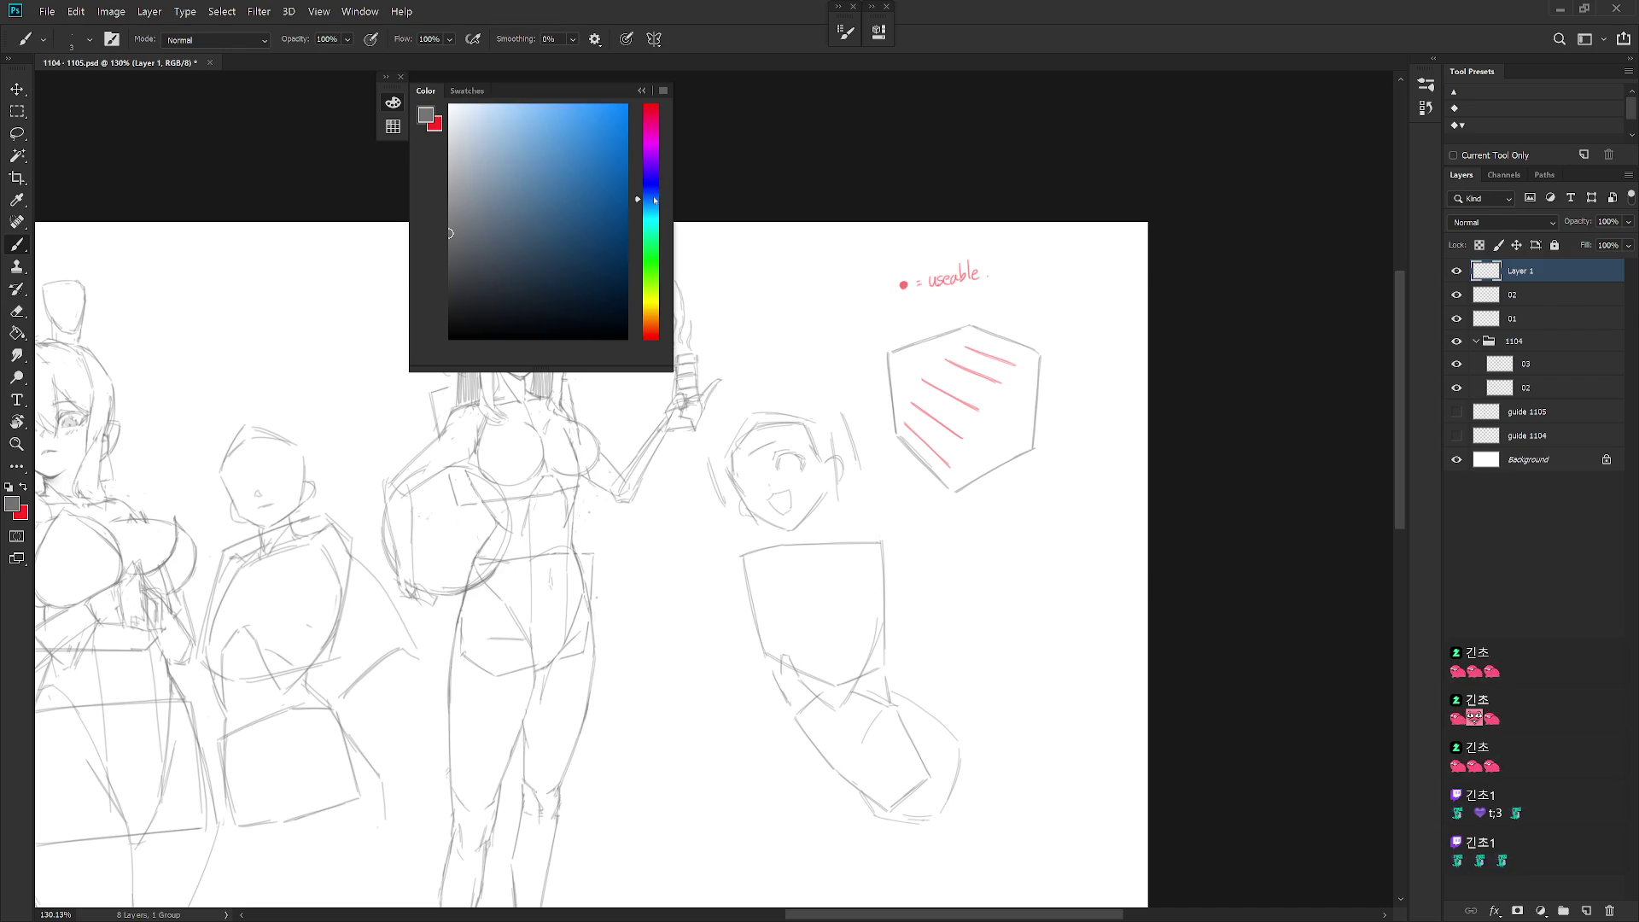
Step: Switch to blue and draw two blue stripes among the red ones, tilting the view
key(x)
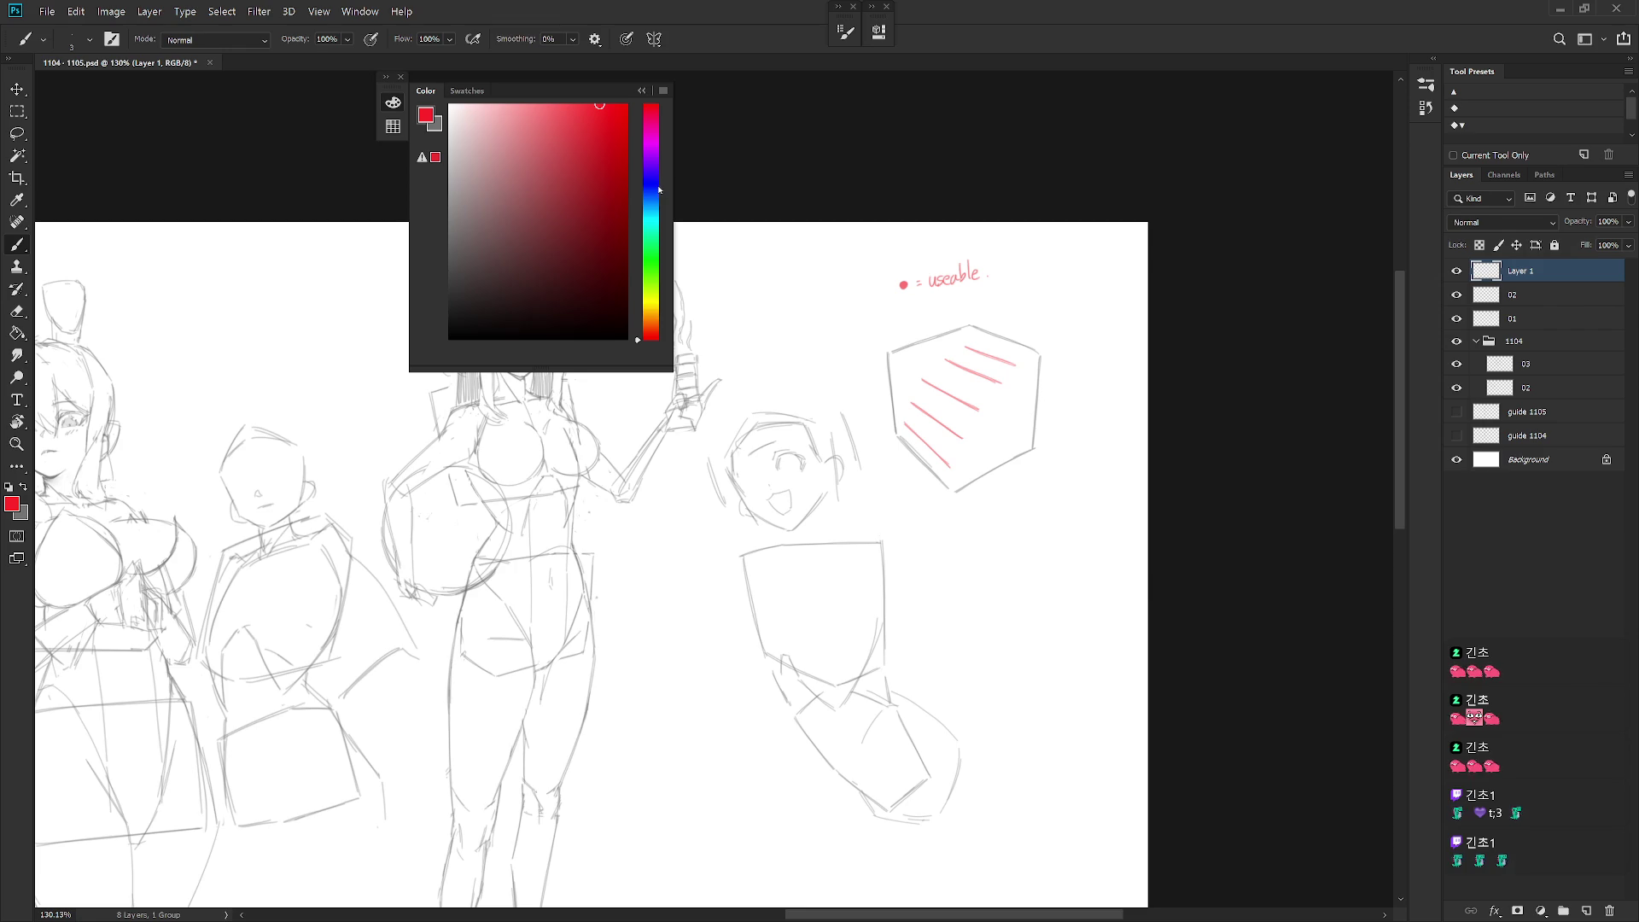
click(655, 191)
key(r)
drag(666, 158, 828, 175)
key(b)
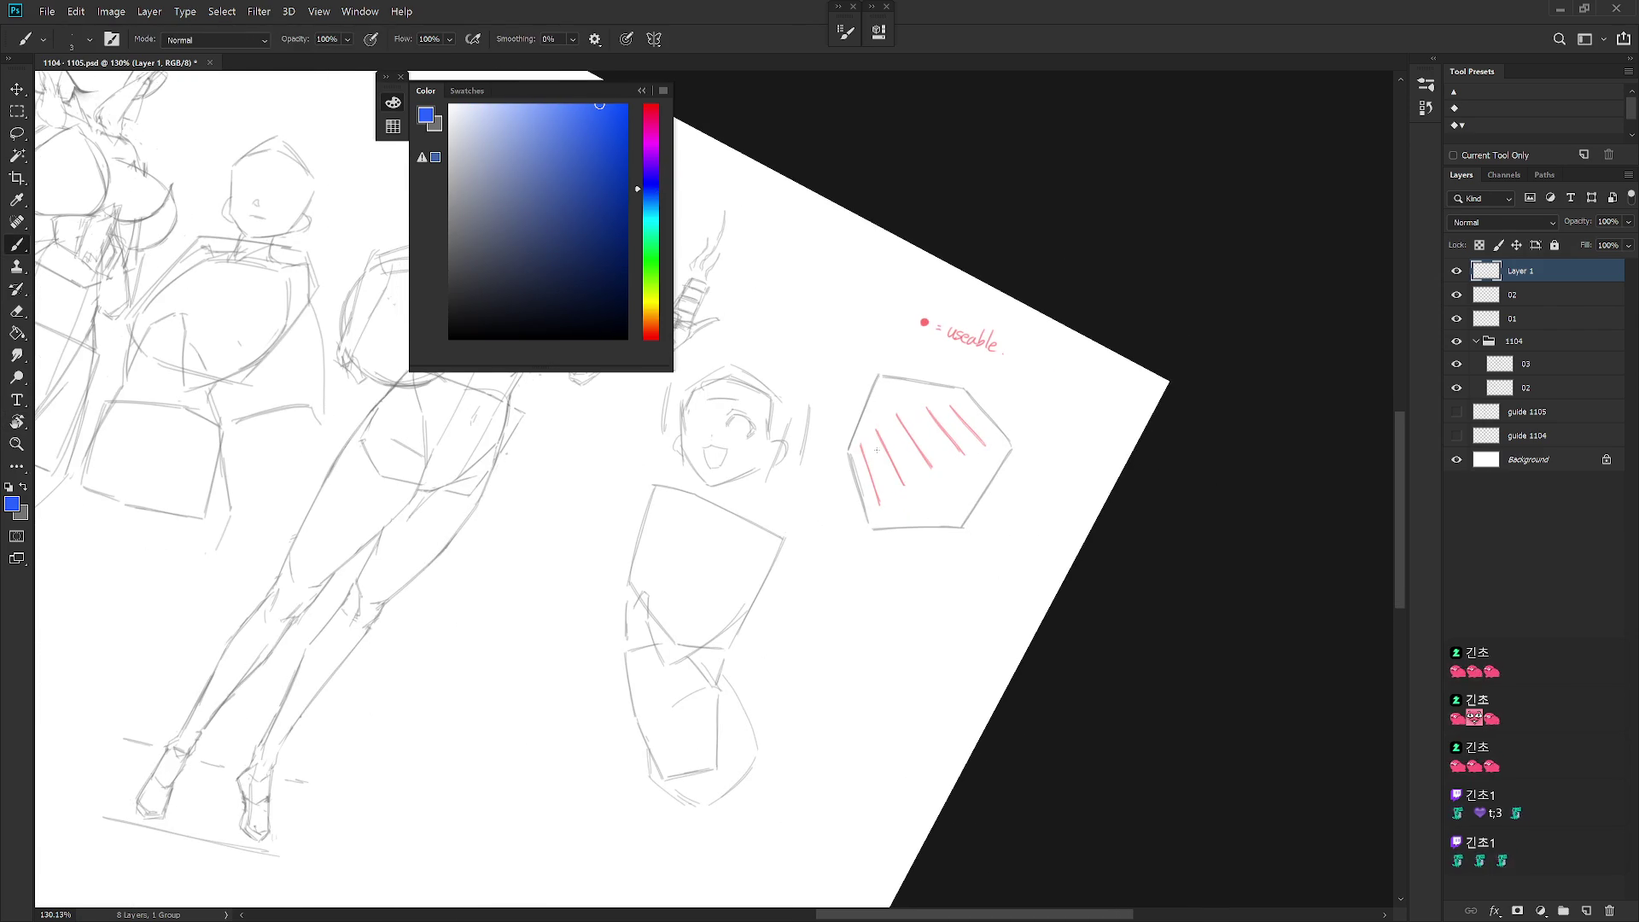
drag(873, 434, 884, 488)
key(ctrl+z)
drag(871, 432, 885, 497)
drag(916, 413, 940, 461)
drag(930, 392, 943, 479)
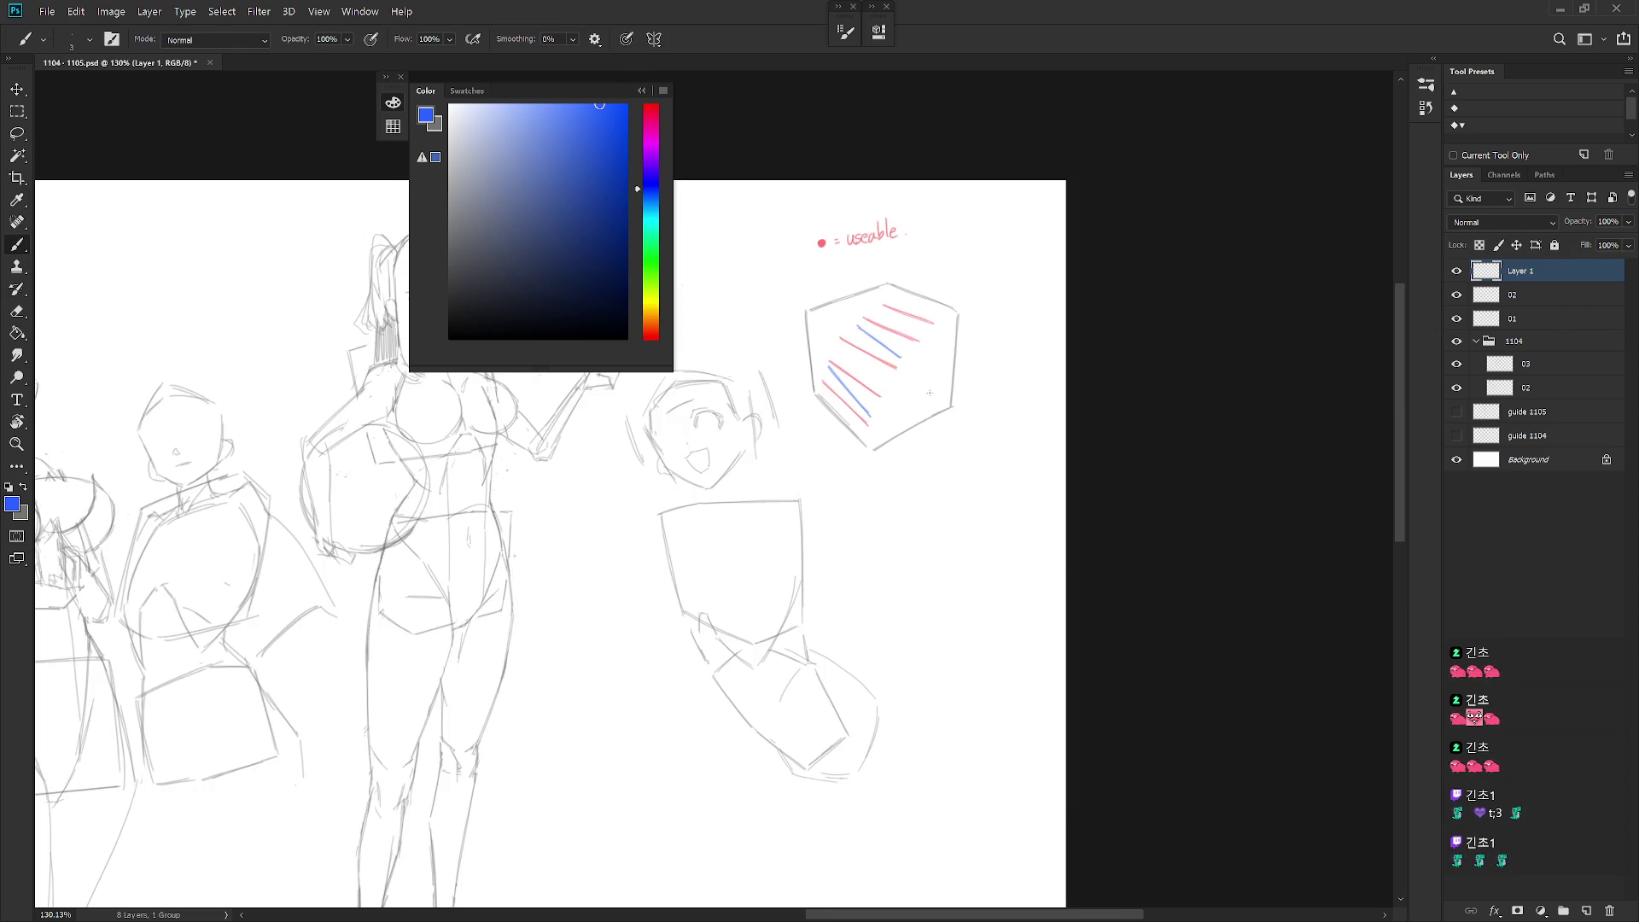
Step: Handwrite 'cant use.' in blue under the red key and underline it
scroll(943, 479, up, 2)
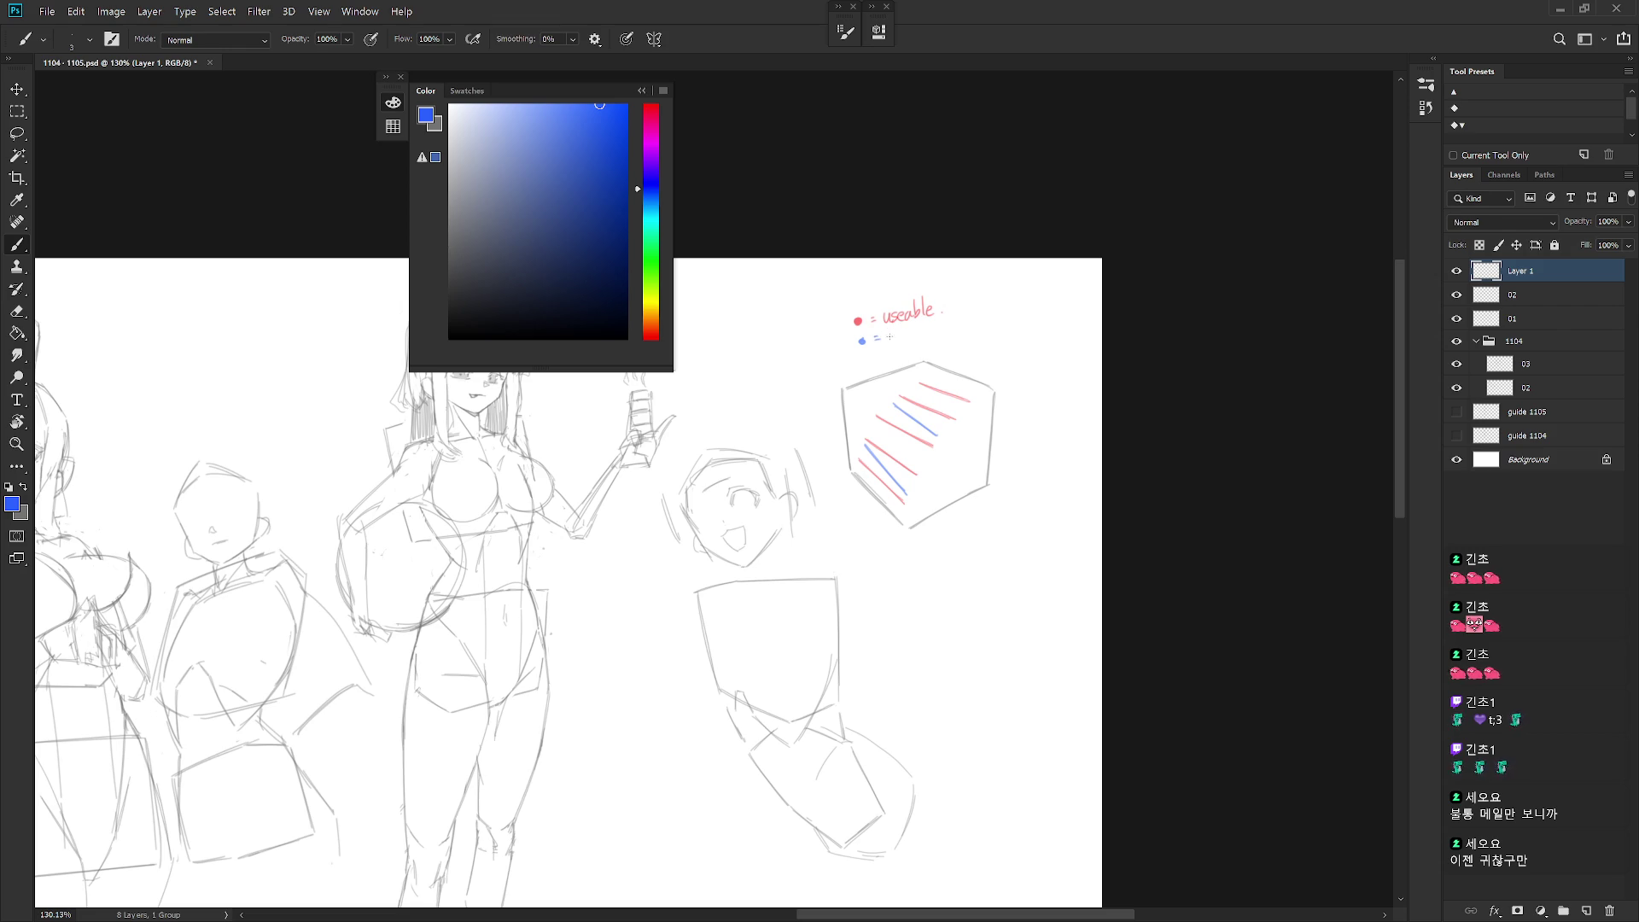
drag(886, 340, 948, 329)
scroll(1002, 479, down, 2)
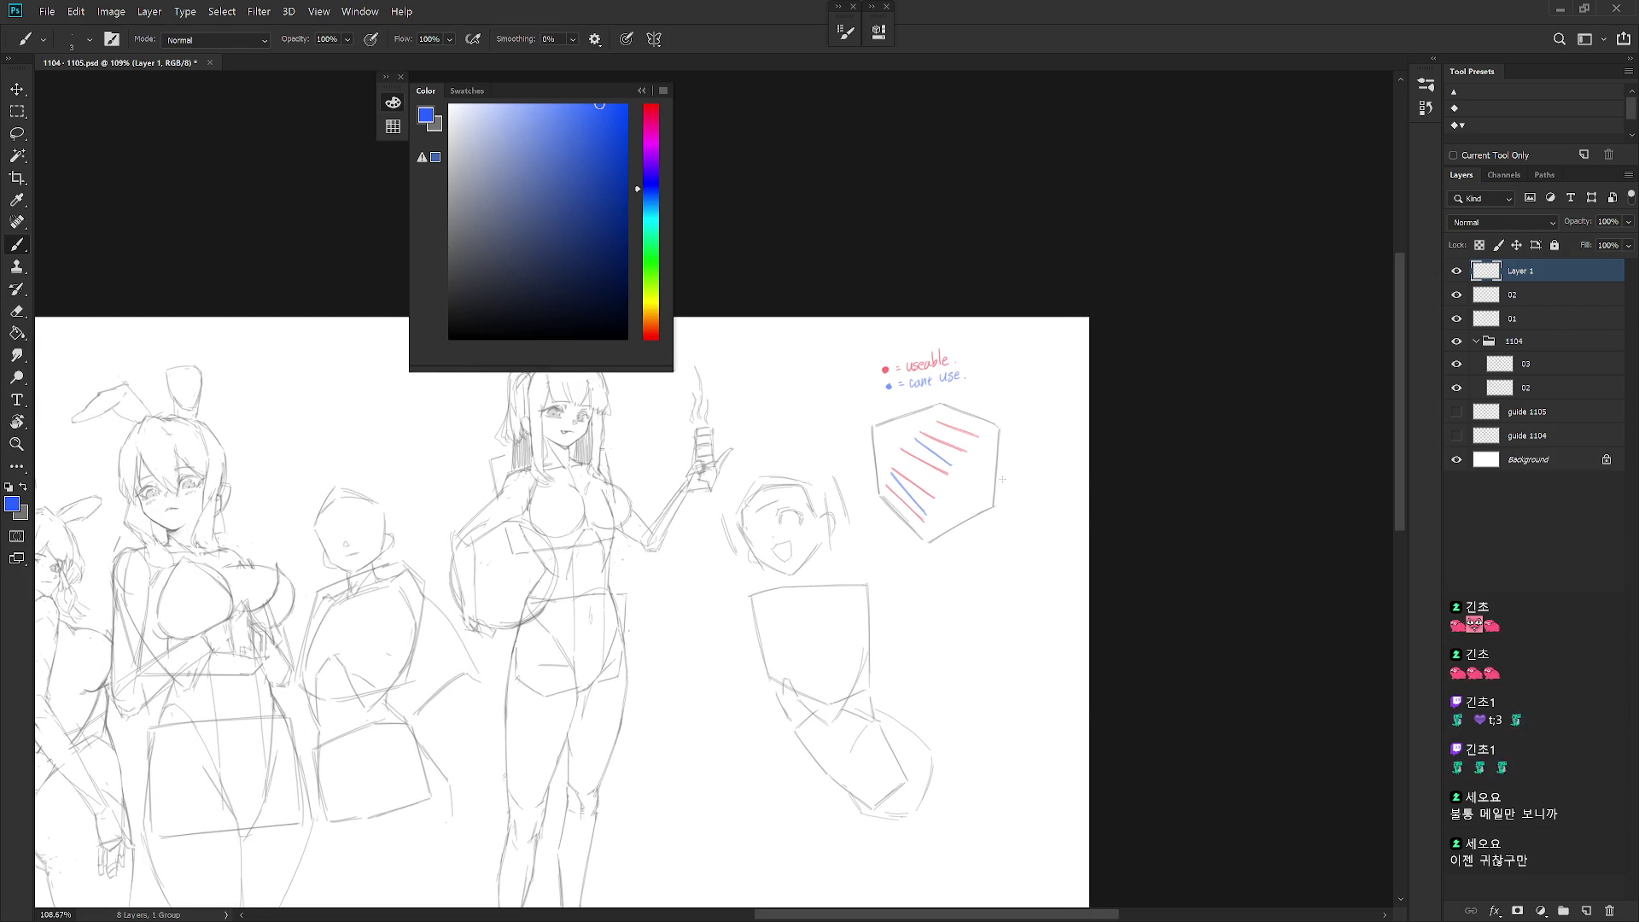
mouse_move(890, 397)
mouse_down()
mouse_move(986, 382)
mouse_move(1007, 345)
mouse_move(988, 359)
mouse_up()
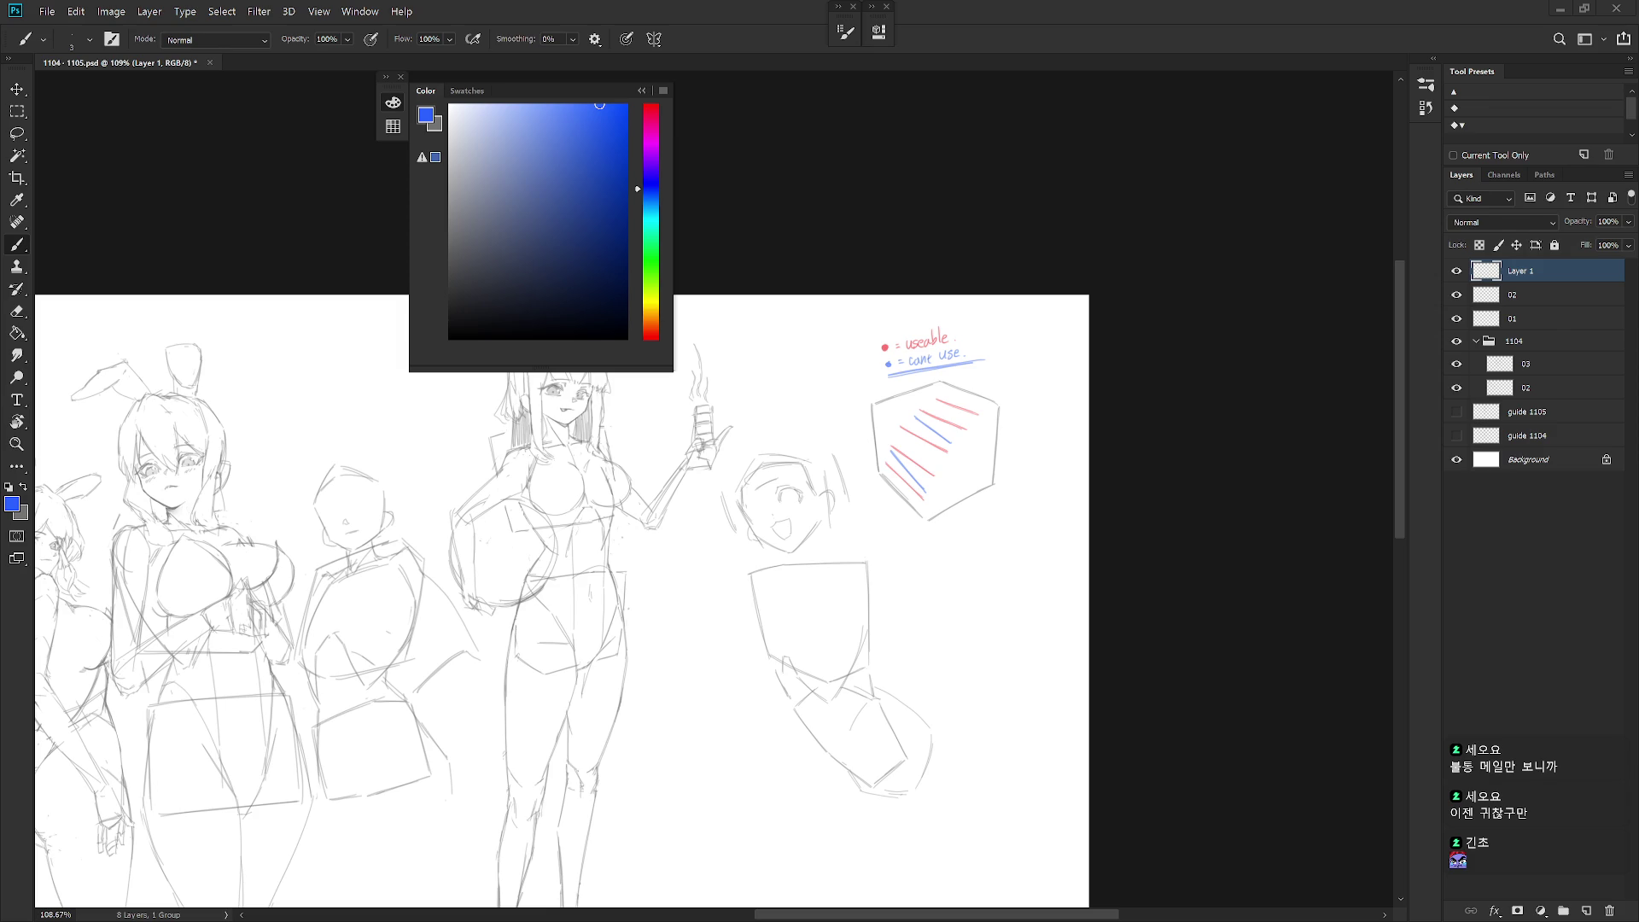
scroll(982, 350, up, 3)
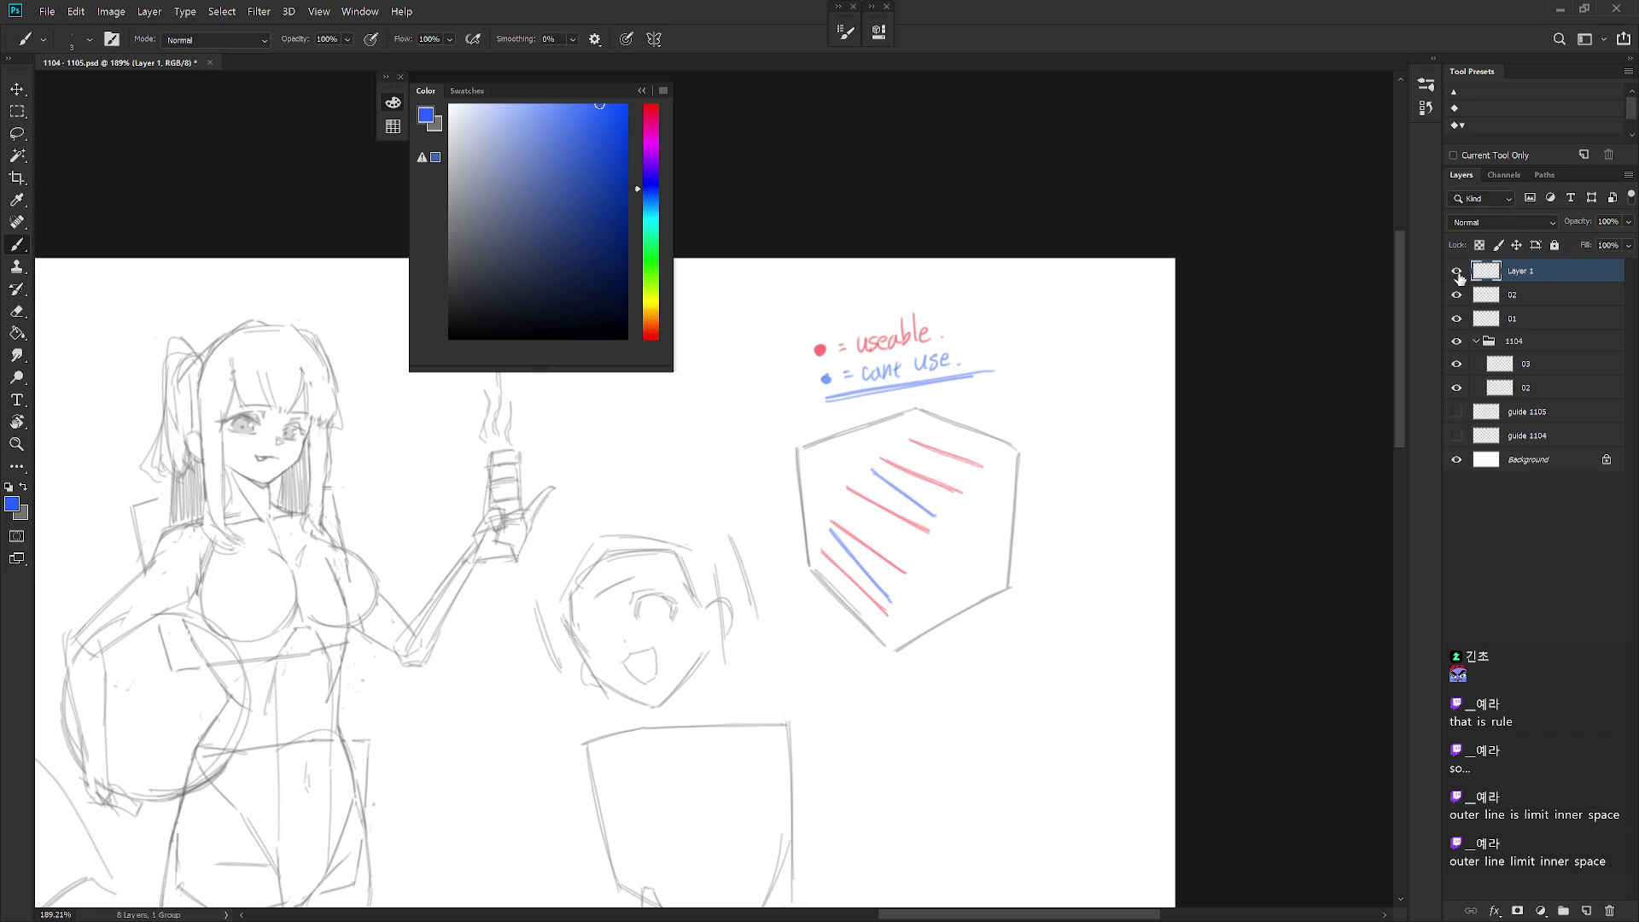
Step: Lasso the red and blue stripes, adding the 'useable' / 'cant use' key to the selection
key(l)
mouse_move(975, 519)
mouse_down()
mouse_move(988, 476)
mouse_move(903, 440)
mouse_move(816, 557)
mouse_move(900, 638)
mouse_up()
mouse_move(820, 418)
mouse_down()
mouse_move(969, 293)
mouse_move(819, 416)
mouse_up()
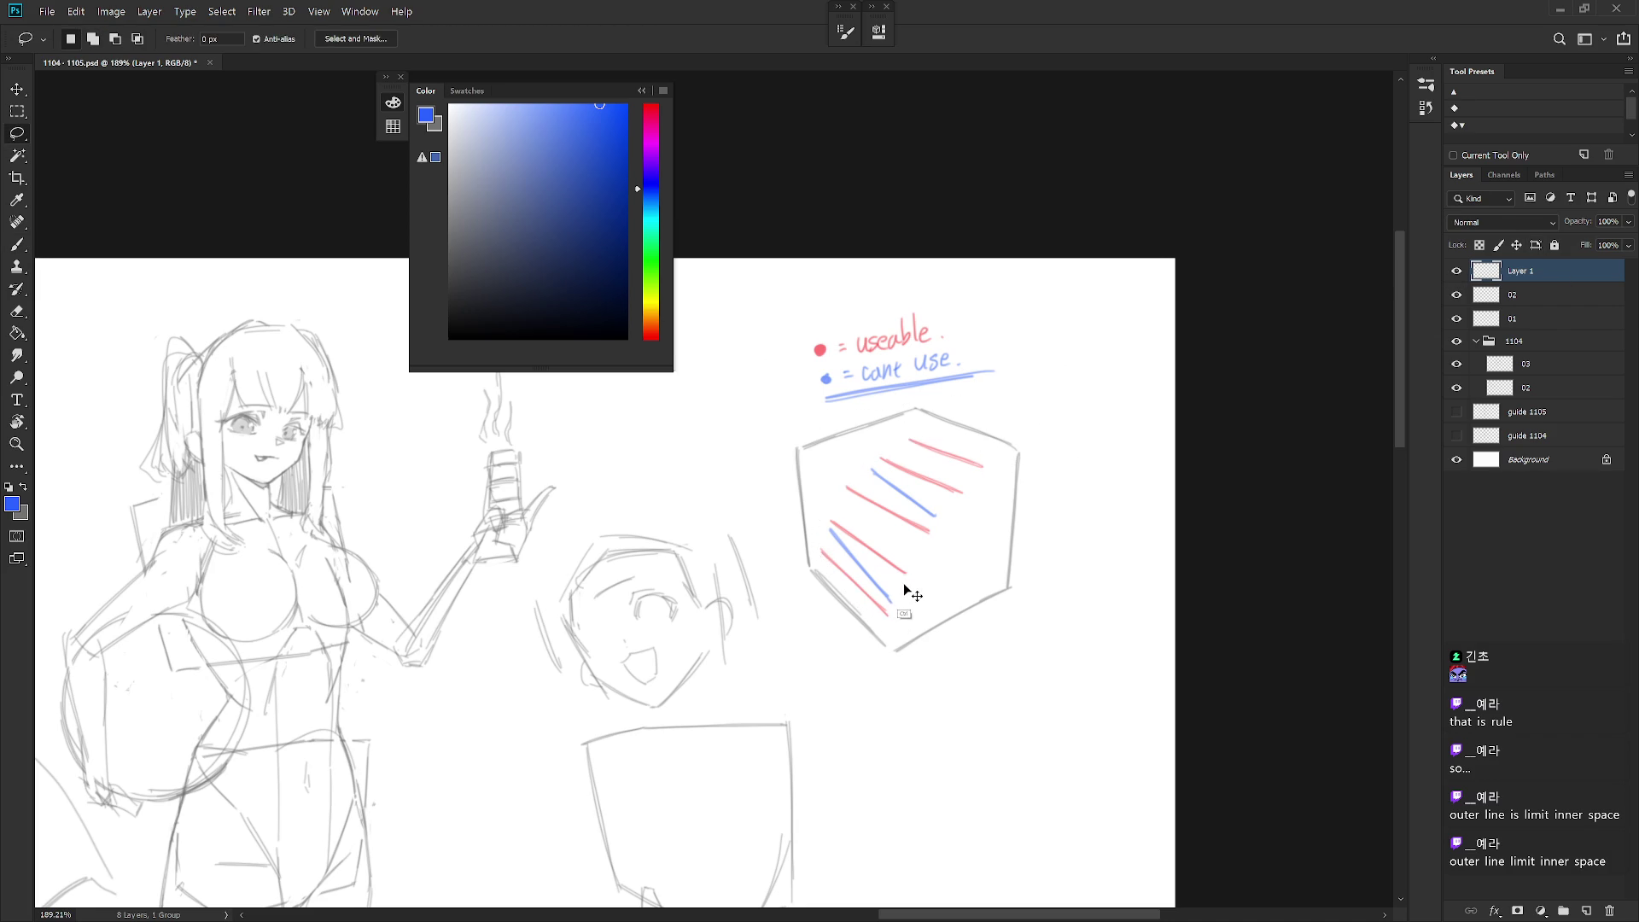
Step: Cut the stripes and key onto a new hidden layer and return to Layer 1
key(ctrl+x)
key(ctrl+v)
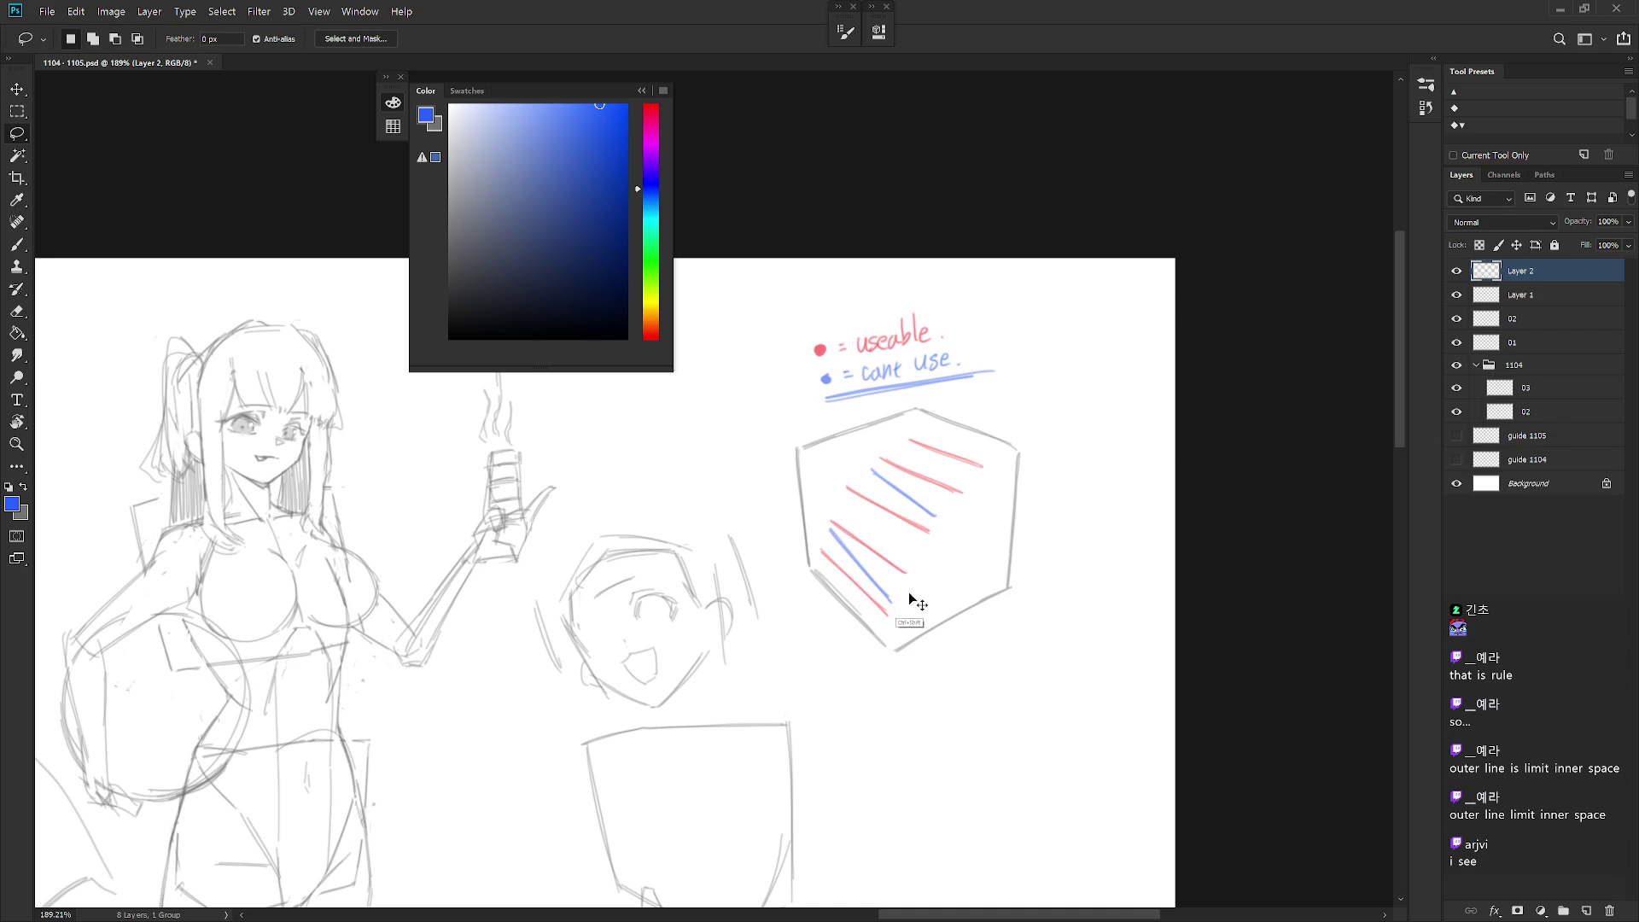
click(1456, 271)
click(1527, 294)
key(b)
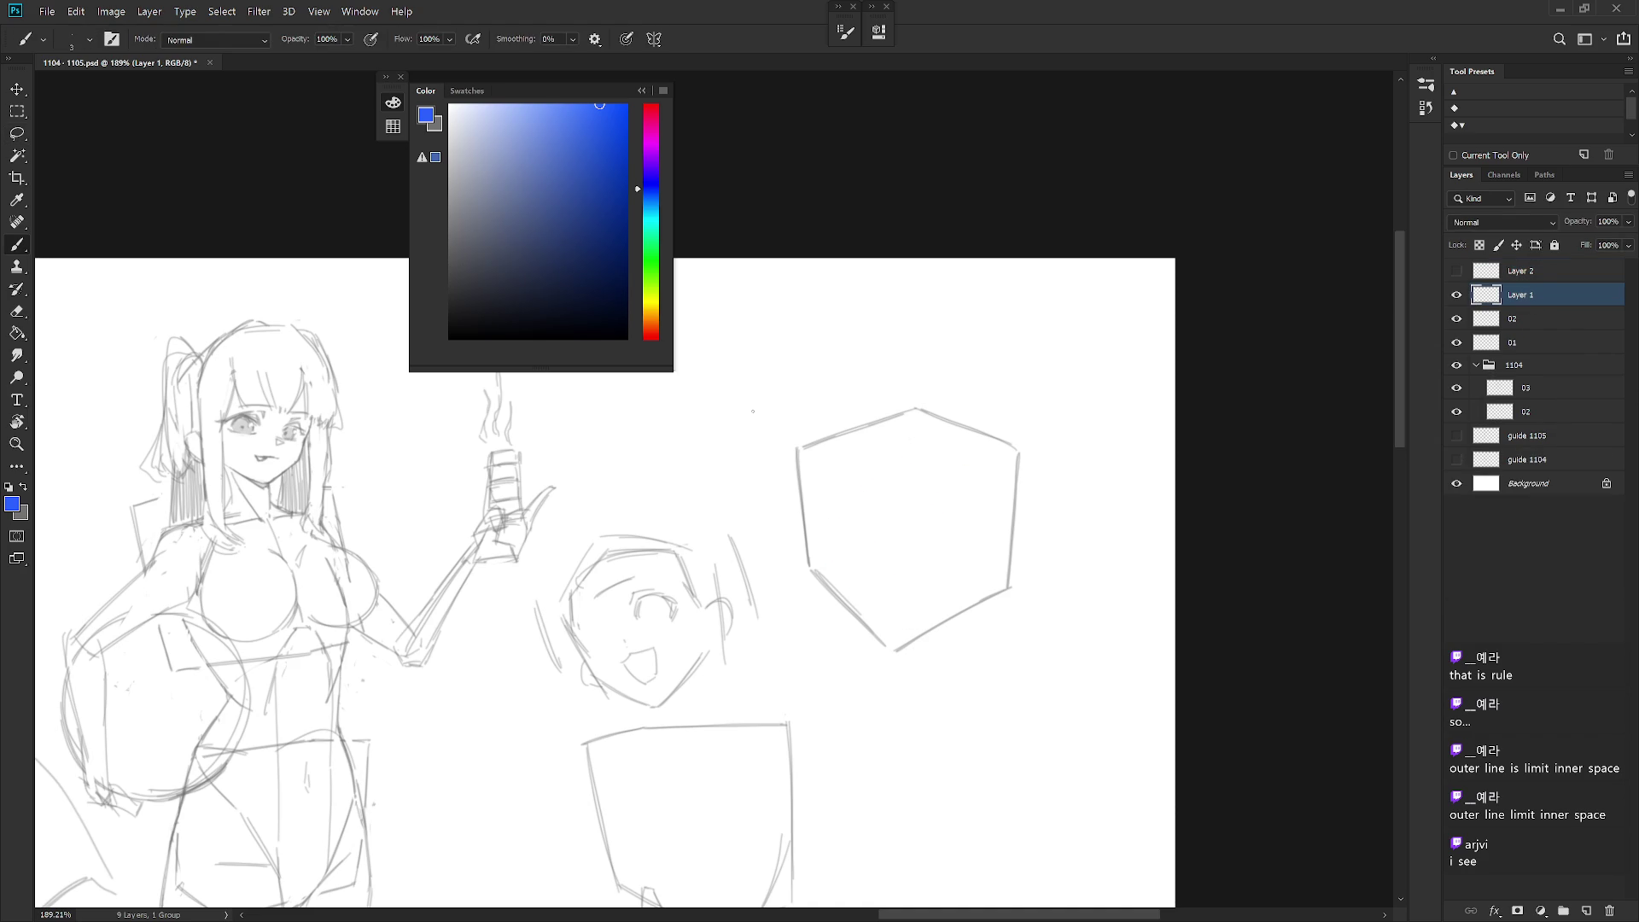
click(1562, 272)
drag(1229, 370, 944, 509)
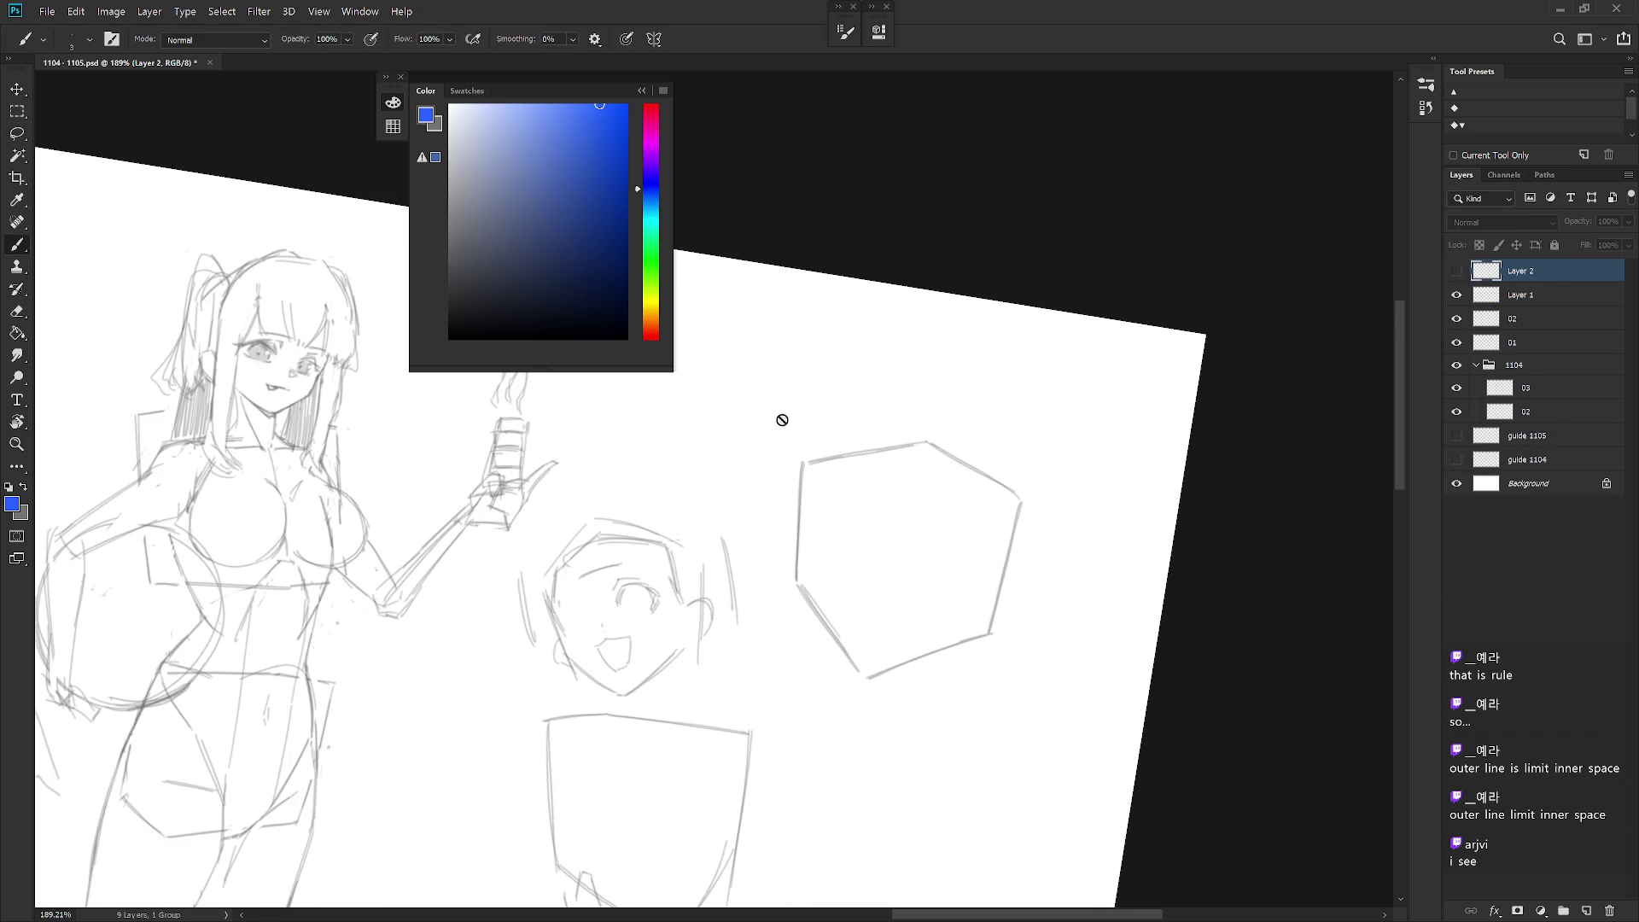
click(1536, 297)
Step: Draw blue vertical arrows on the hexagon's edges and centre, with a small o mark
drag(802, 465, 794, 585)
drag(1020, 506, 996, 630)
key(ctrl+z)
mouse_move(1022, 504)
mouse_down()
mouse_move(990, 632)
mouse_move(981, 584)
mouse_up()
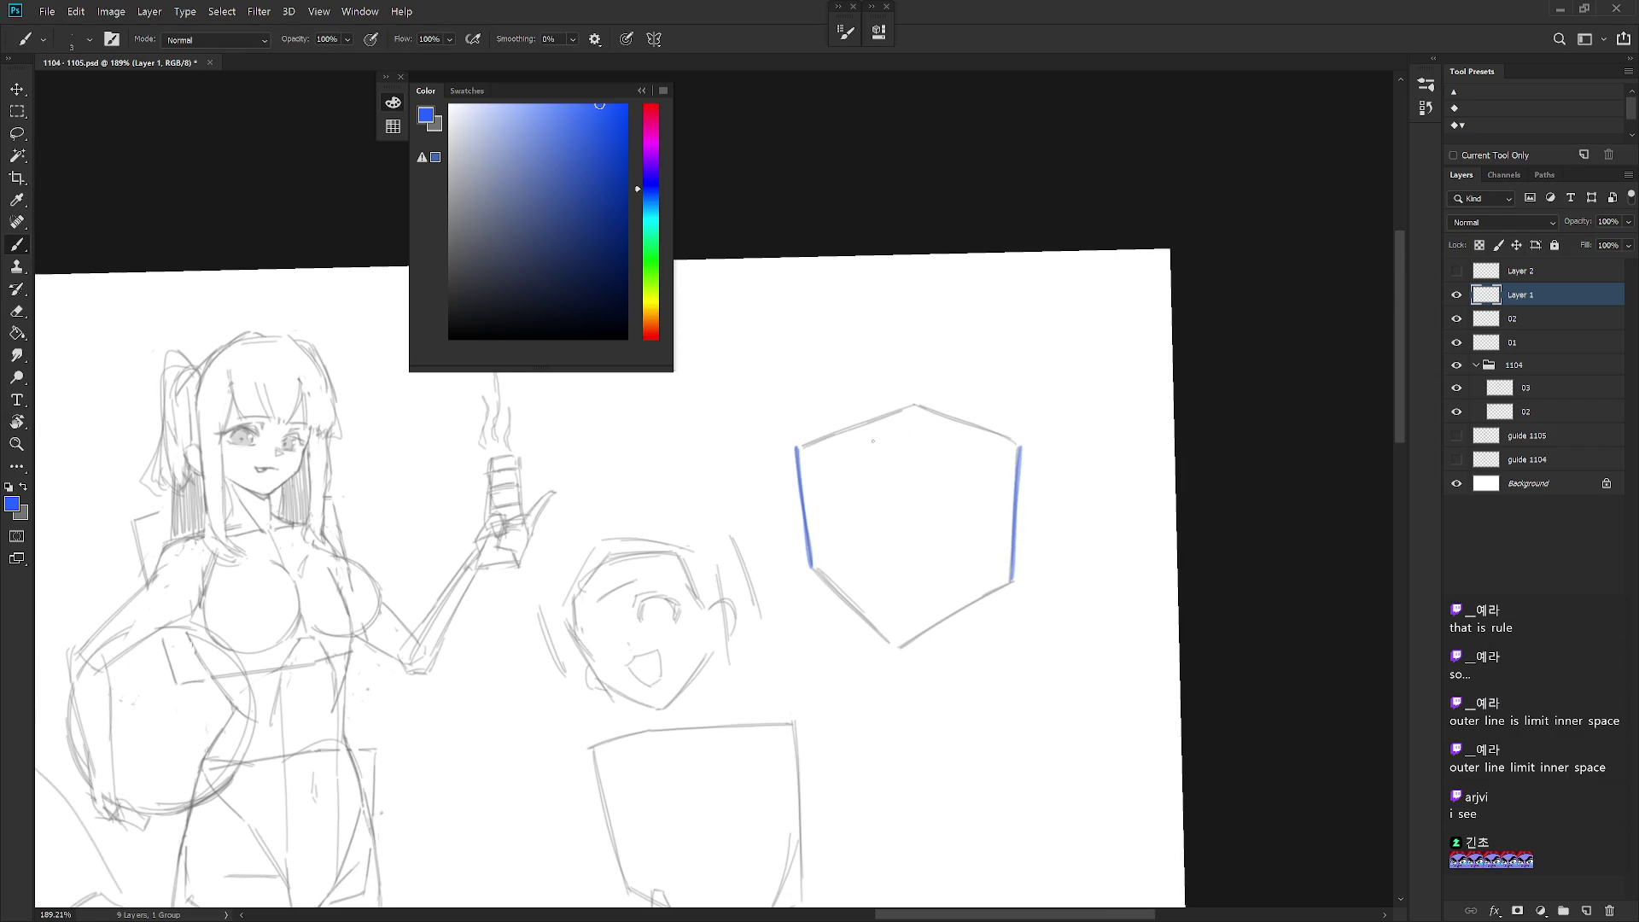
drag(789, 447, 795, 461)
drag(1020, 446, 1027, 467)
mouse_move(857, 476)
mouse_down()
mouse_move(882, 586)
mouse_move(875, 541)
mouse_up()
mouse_move(914, 440)
mouse_down()
mouse_move(898, 630)
mouse_move(908, 466)
mouse_move(898, 615)
mouse_up()
key(ctrl+z)
key(ctrl+z)
drag(896, 451, 898, 634)
drag(899, 487, 898, 613)
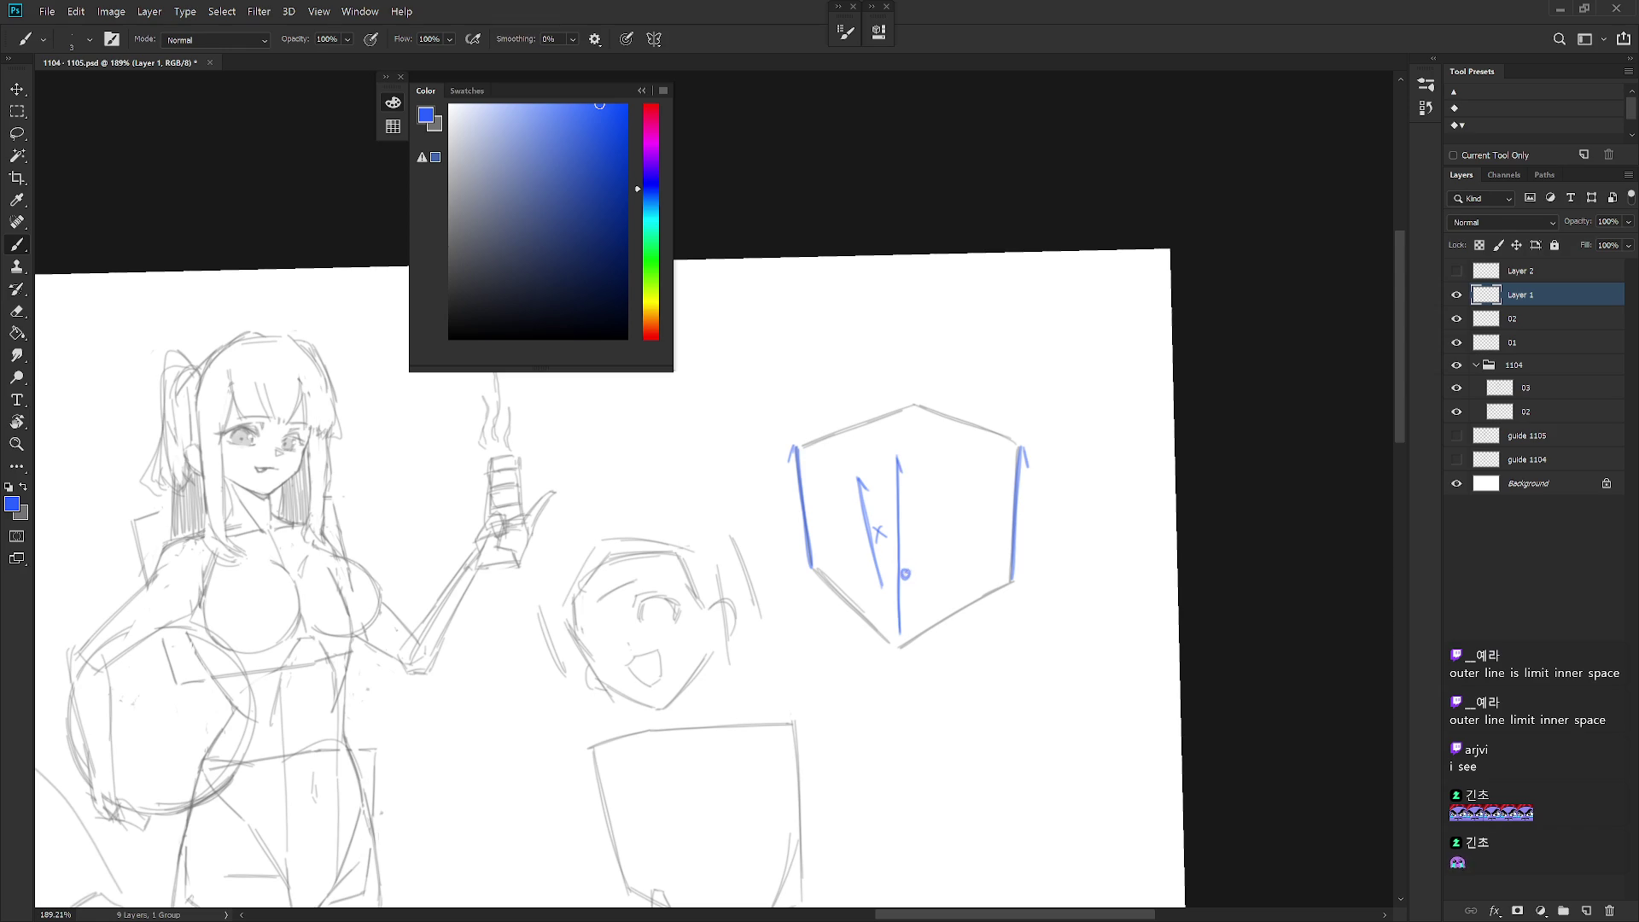
drag(908, 568, 908, 569)
Step: In red, trace the lower-right edge and add diagonal arrows with an x mark
drag(655, 131, 653, 98)
mouse_move(802, 443)
mouse_down()
mouse_move(916, 405)
mouse_move(835, 435)
mouse_up()
key(ctrl+z)
drag(902, 645, 1009, 582)
drag(922, 633, 998, 584)
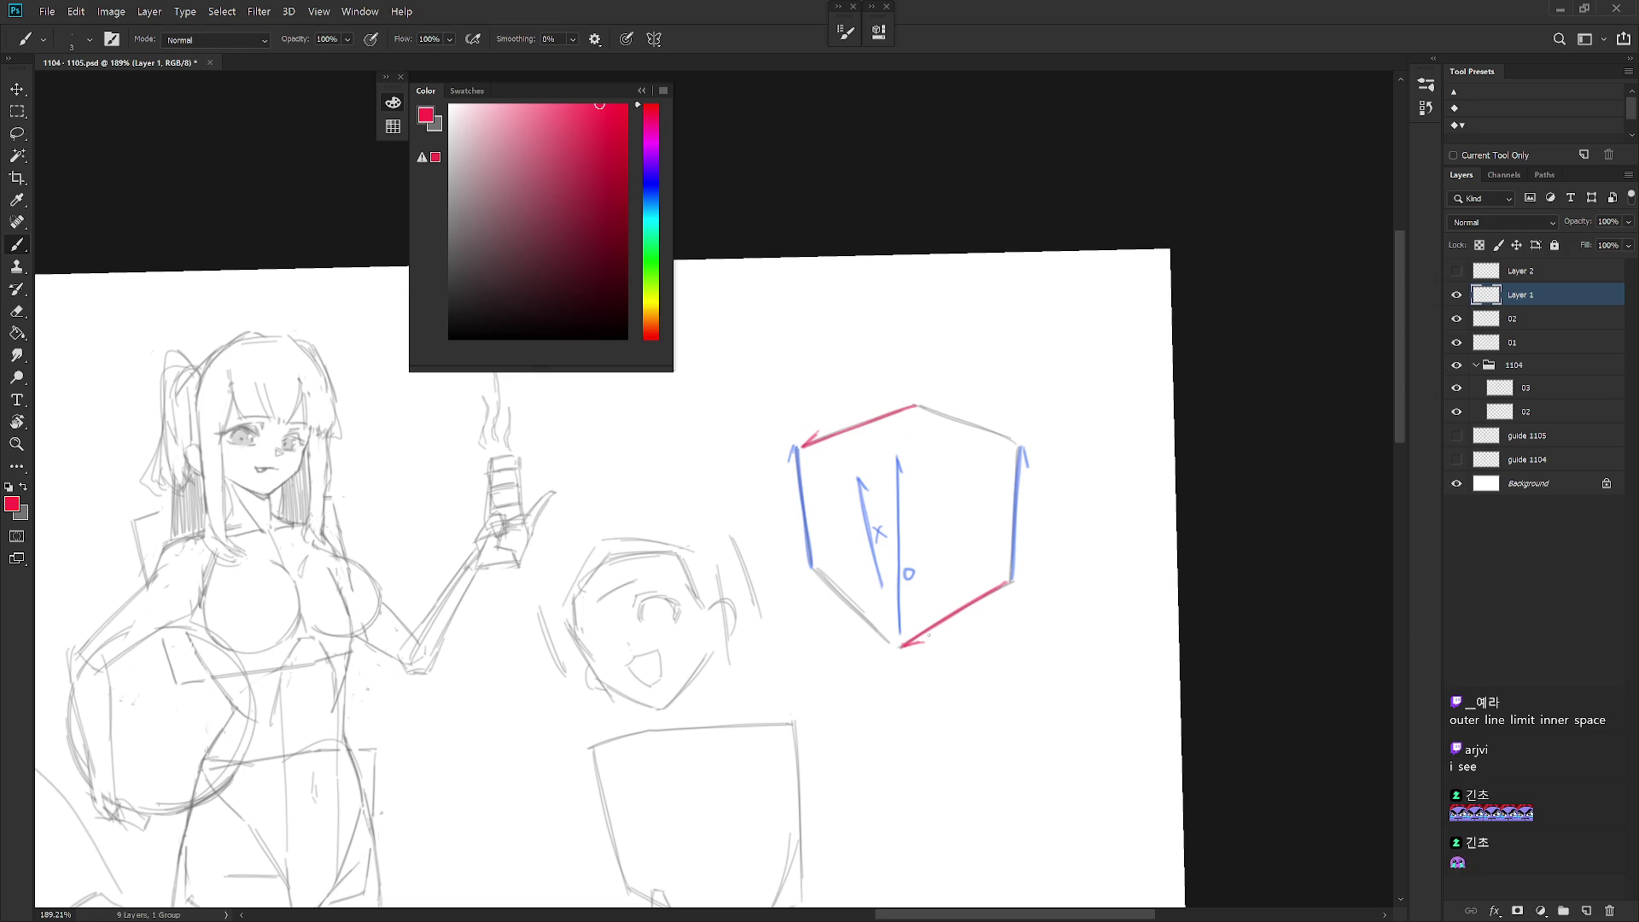
mouse_move(911, 504)
mouse_down()
mouse_move(1004, 456)
mouse_move(991, 462)
mouse_up()
mouse_move(911, 503)
mouse_down()
mouse_move(951, 469)
mouse_move(940, 567)
mouse_up()
mouse_move(989, 495)
mouse_down()
mouse_move(948, 557)
mouse_move(979, 549)
mouse_up()
drag(978, 537, 970, 548)
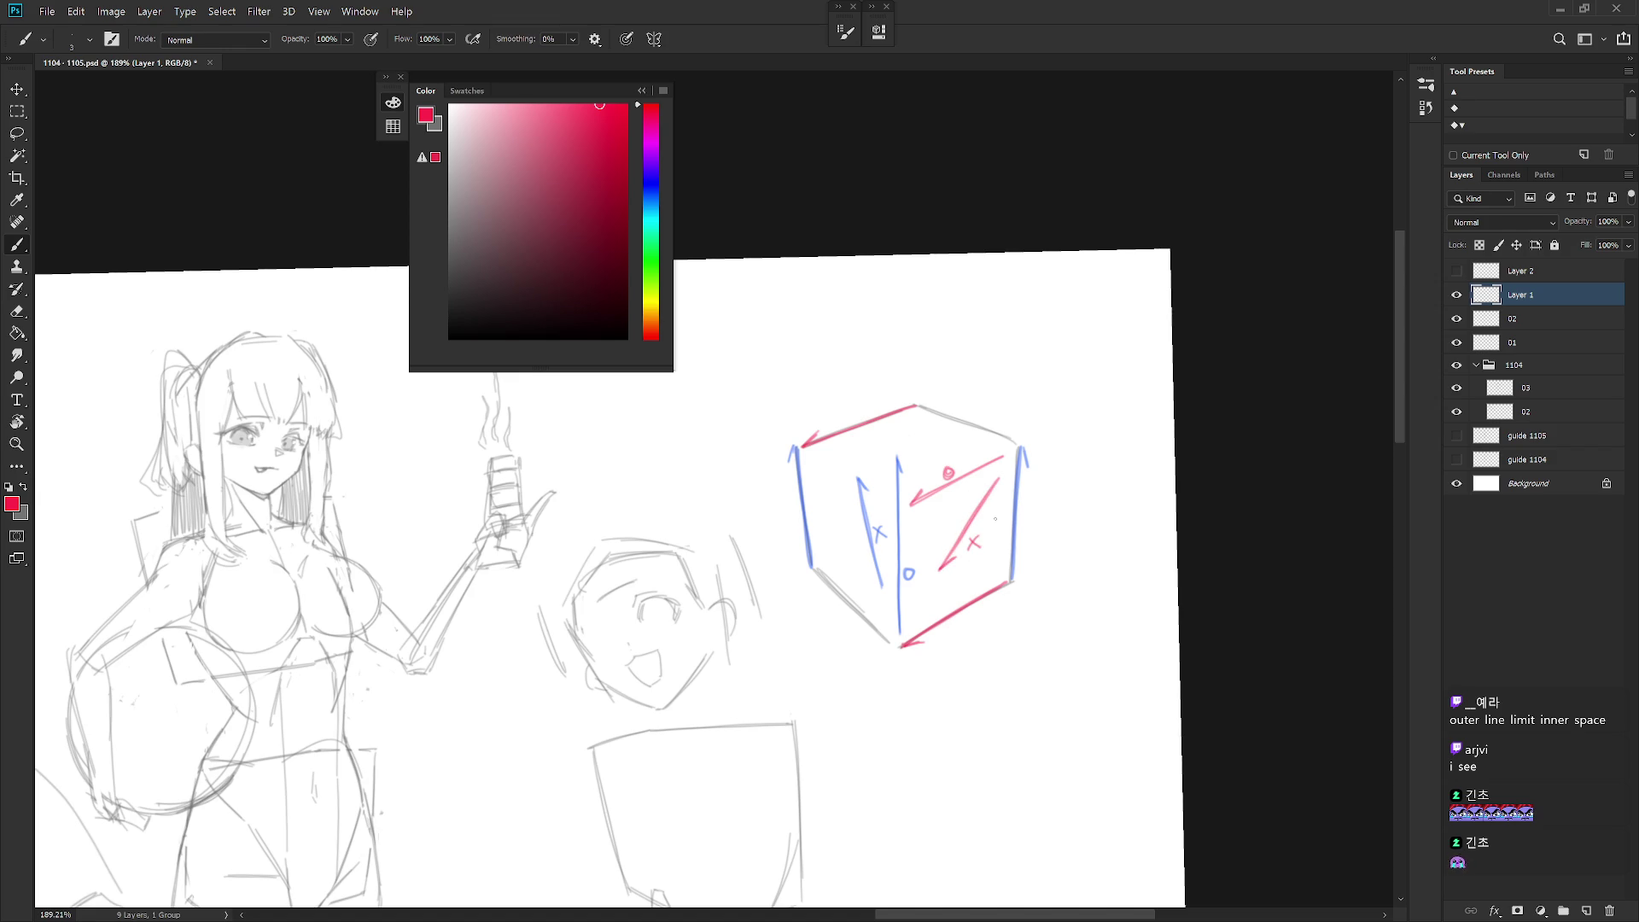
scroll(994, 518, down, 4)
scroll(1034, 568, up, 2)
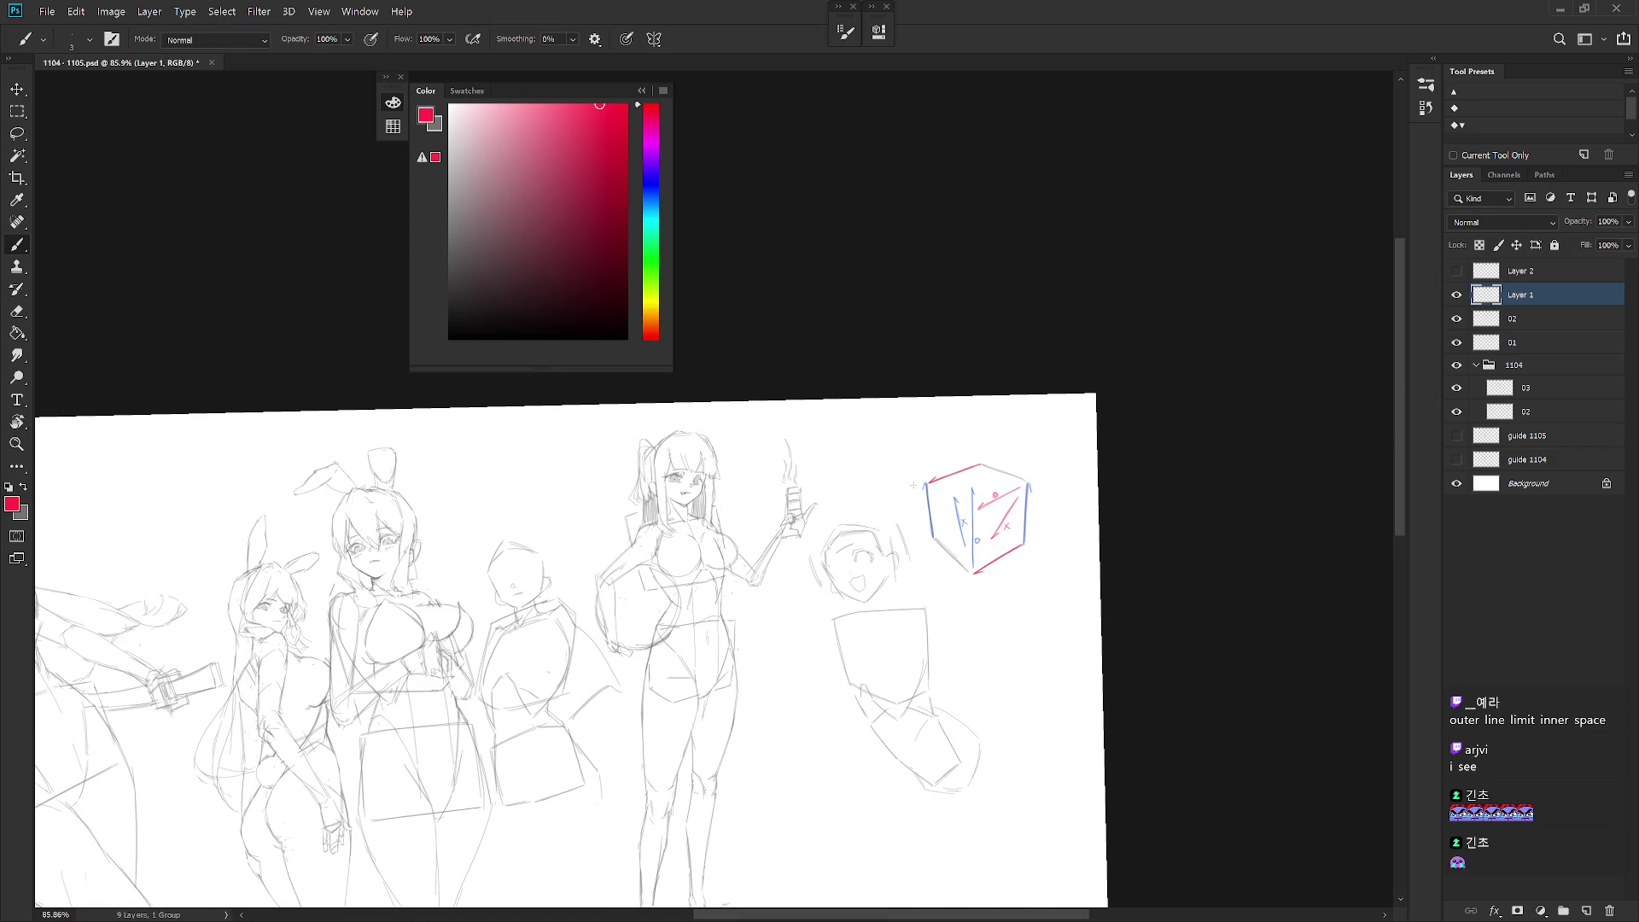
Step: Delete Layer 1 and Layer 2 from the Layers panel
click(1542, 273)
key(Delete)
key(Delete)
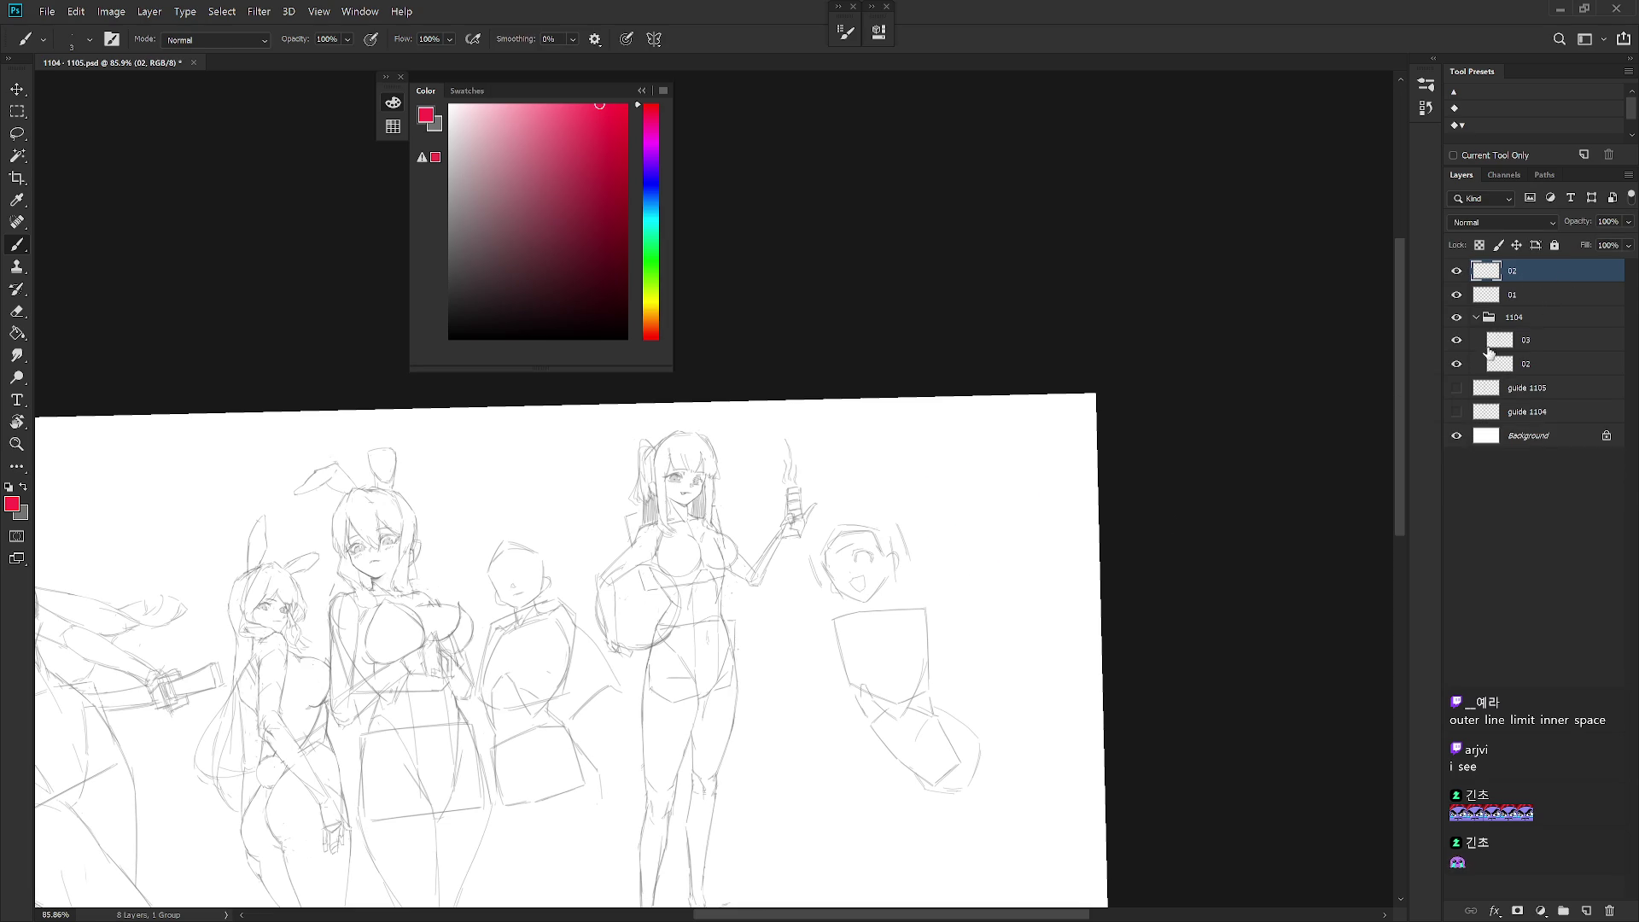
scroll(854, 555, down, 3)
Step: Set the brush colour to grey and bring up the brush presets
key(x)
click(450, 106)
alt+shift+right_click(892, 503)
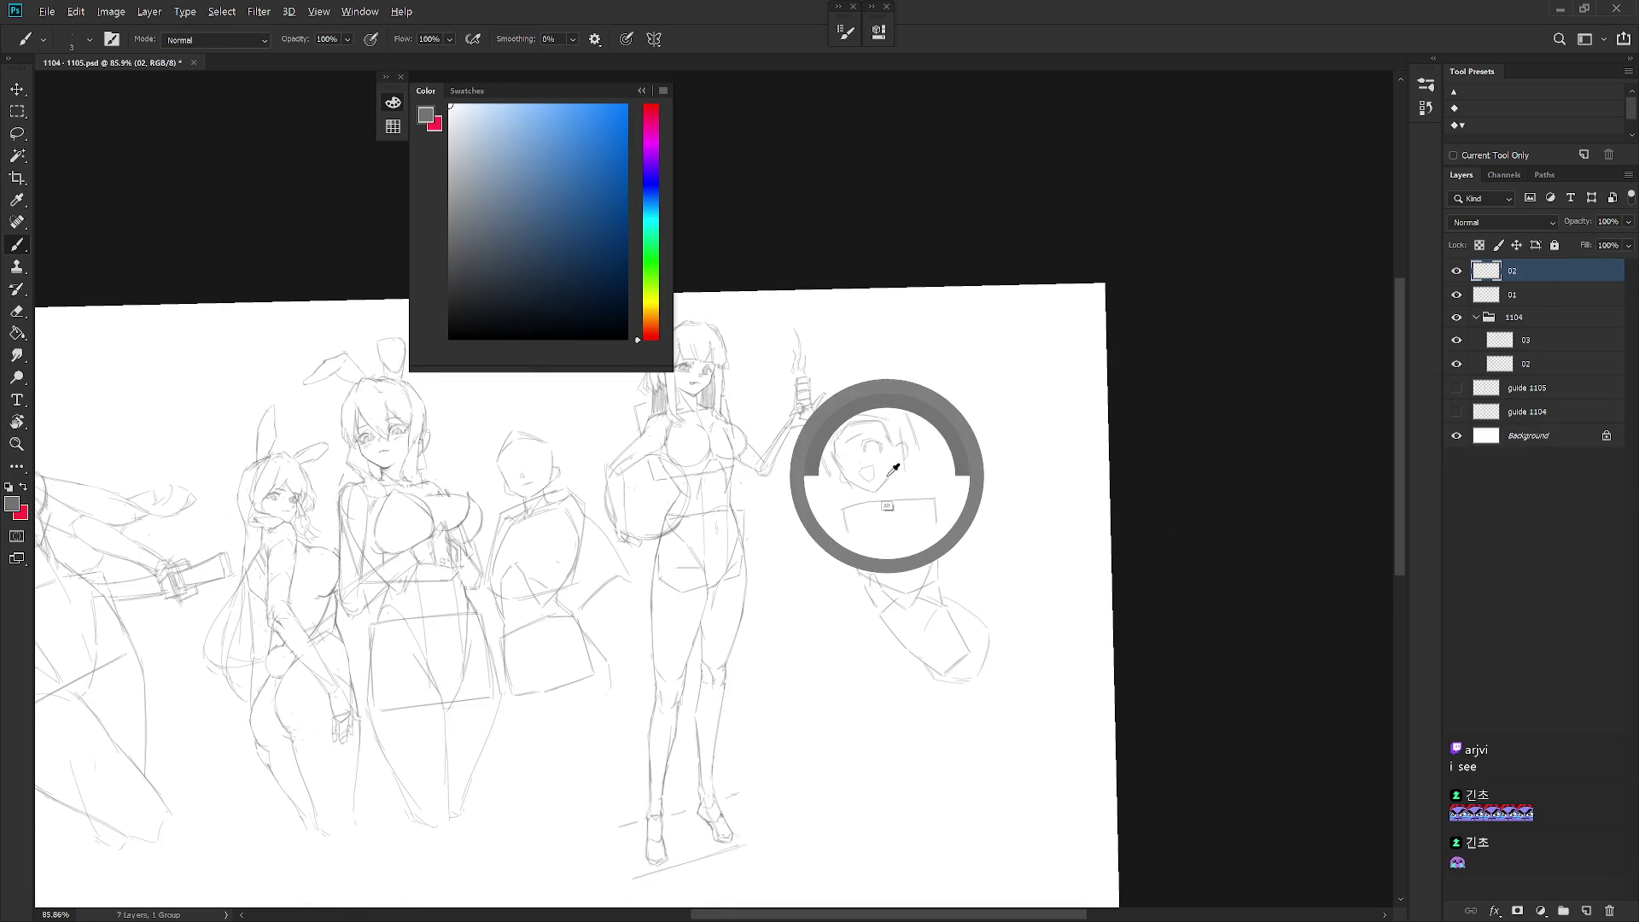
scroll(962, 574, up, 2)
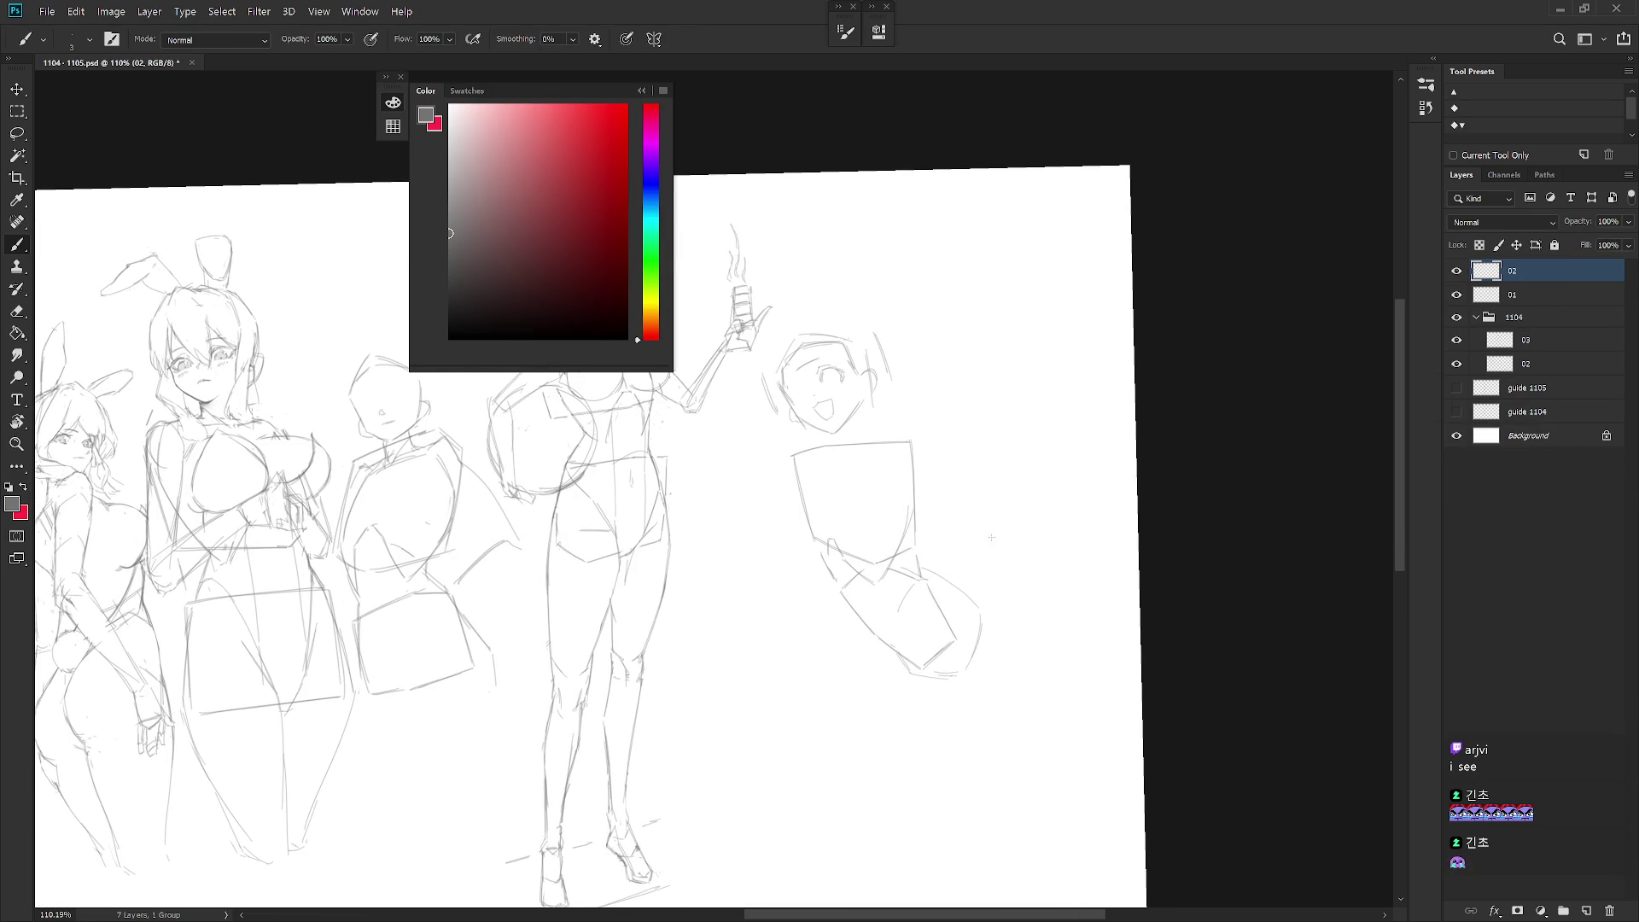
right_click(992, 538)
Step: Go full-screen and sketch an inner shape inside the figure's torso box
key(f)
key(f)
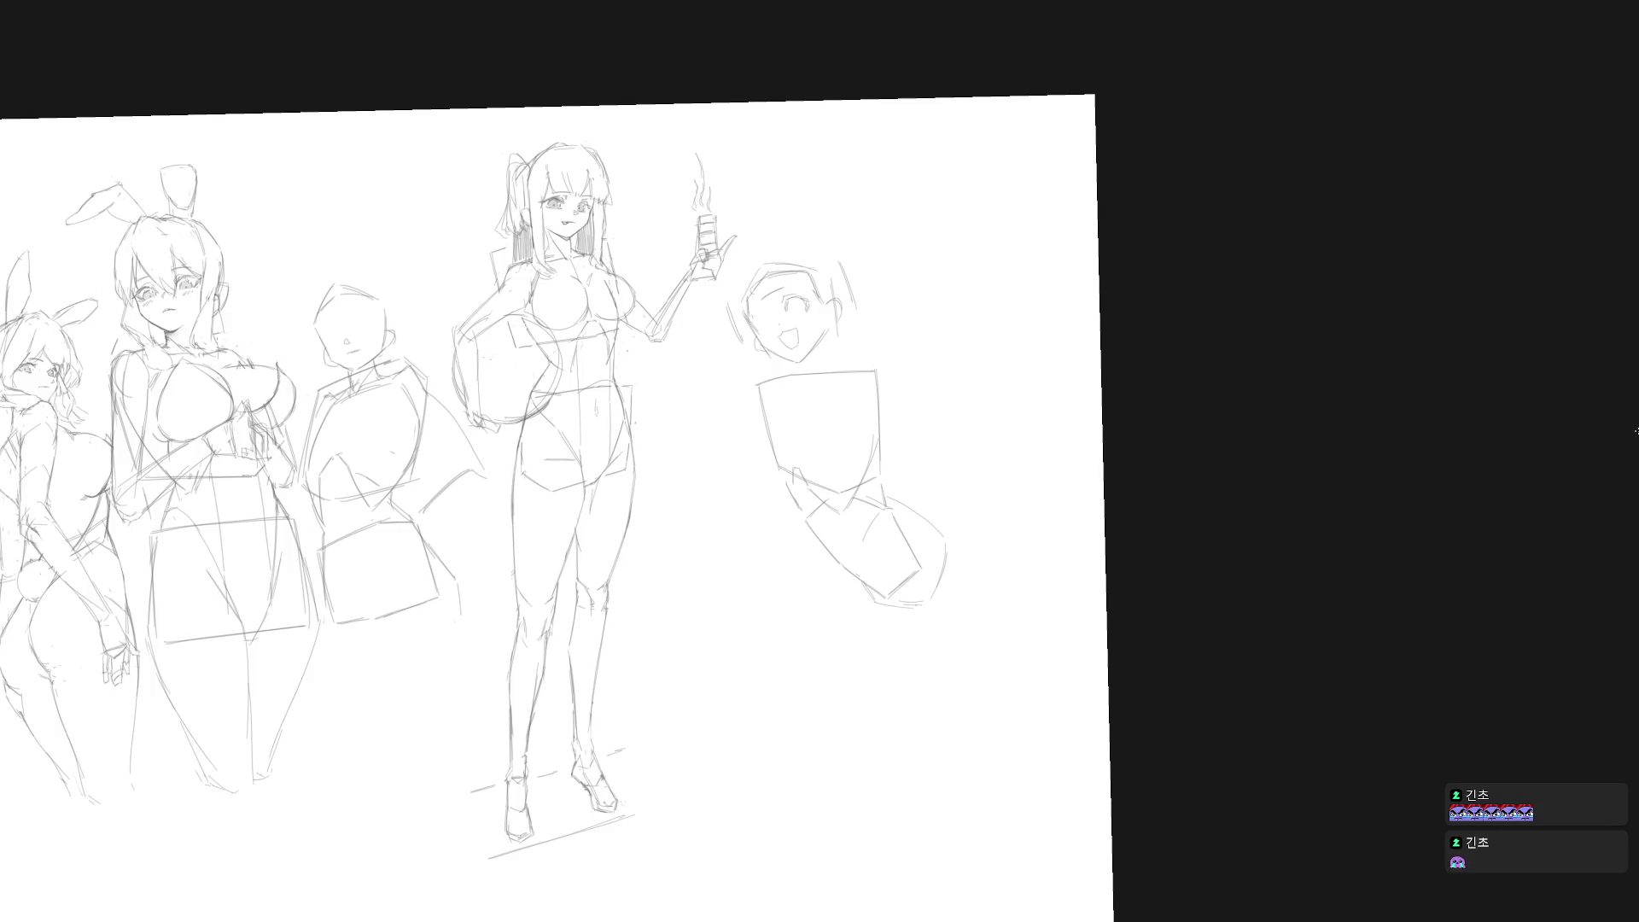
key(Escape)
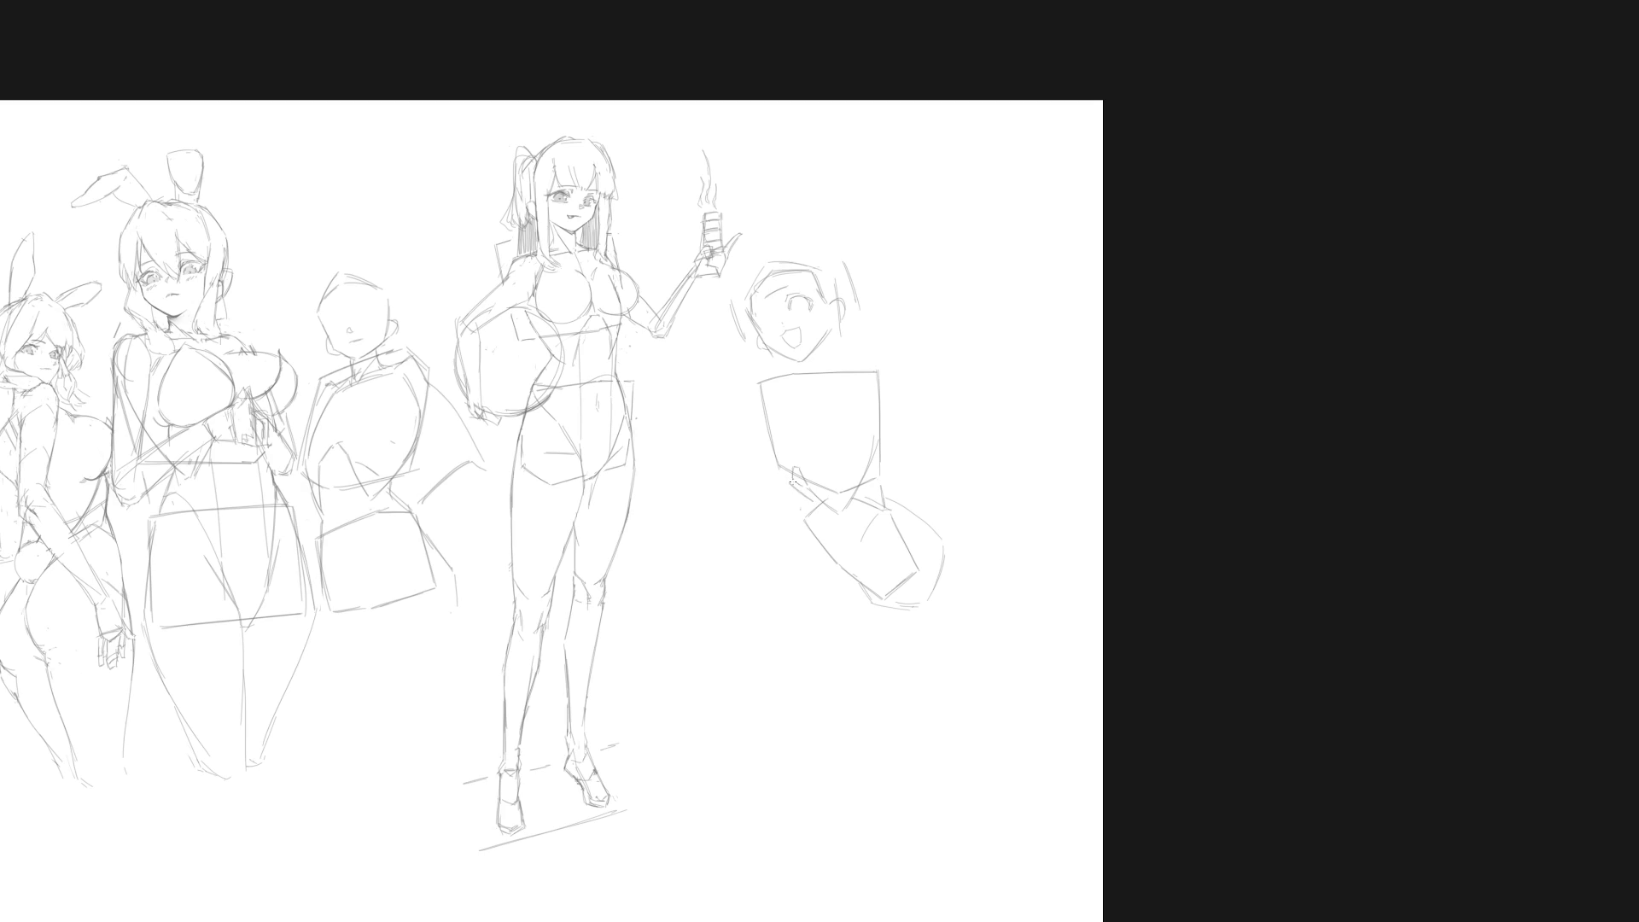
mouse_move(776, 400)
mouse_down()
mouse_move(778, 480)
mouse_move(778, 466)
mouse_up()
key(ctrl+z)
mouse_move(801, 388)
mouse_down()
mouse_move(860, 389)
mouse_move(848, 415)
mouse_move(857, 383)
mouse_move(872, 446)
mouse_up()
key(ctrl+z)
key(ctrl+z)
key(ctrl+z)
key(ctrl+z)
drag(864, 388, 873, 456)
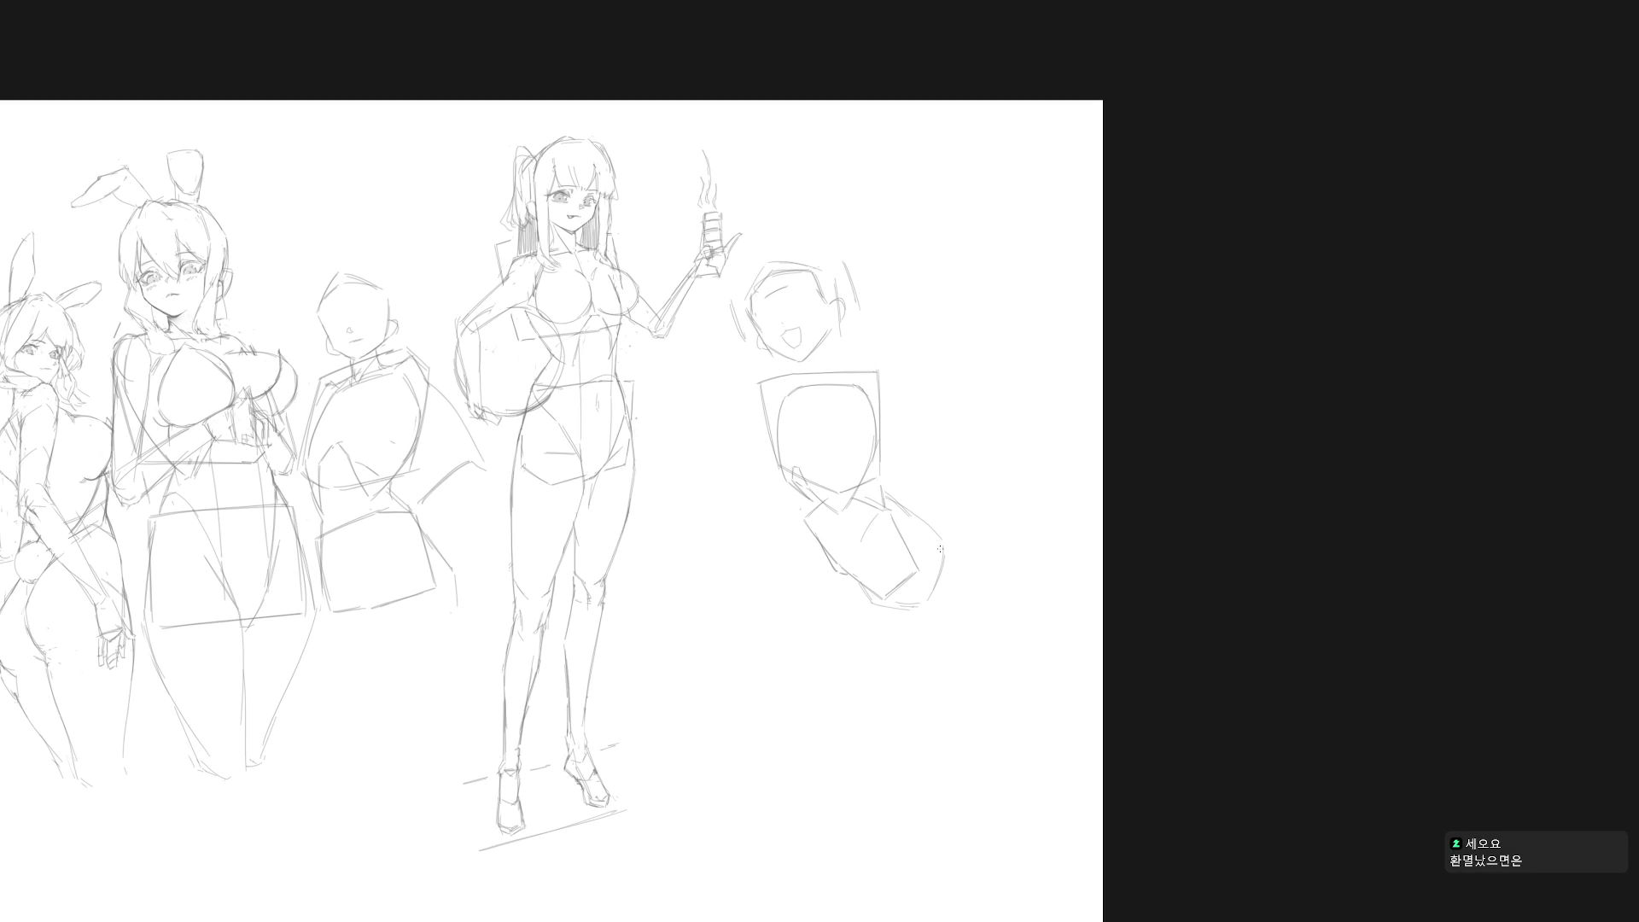
Step: Erase the old hip line and redraw the left contour of the leg
mouse_move(946, 559)
mouse_down()
mouse_move(901, 705)
mouse_move(864, 584)
mouse_move(871, 692)
mouse_up()
key(ctrl+z)
key(ctrl+z)
drag(860, 585, 870, 674)
drag(864, 602, 879, 699)
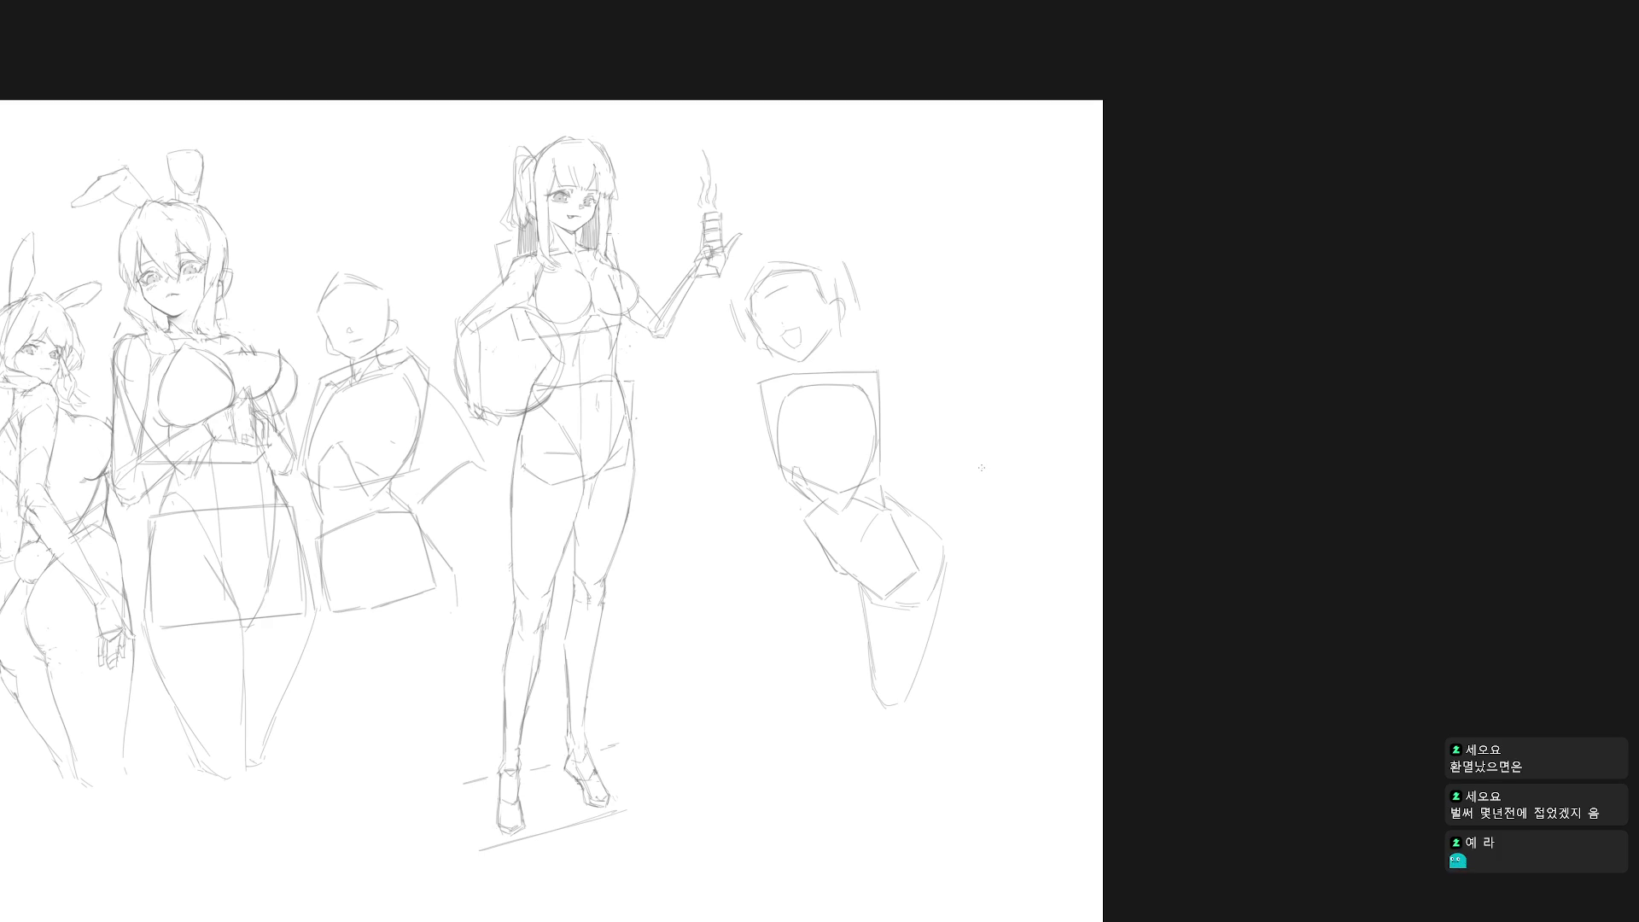
drag(863, 618, 872, 673)
drag(862, 592, 869, 657)
key(ctrl+z)
drag(864, 616, 883, 702)
mouse_move(885, 622)
mouse_down()
mouse_move(912, 632)
mouse_move(930, 616)
mouse_up()
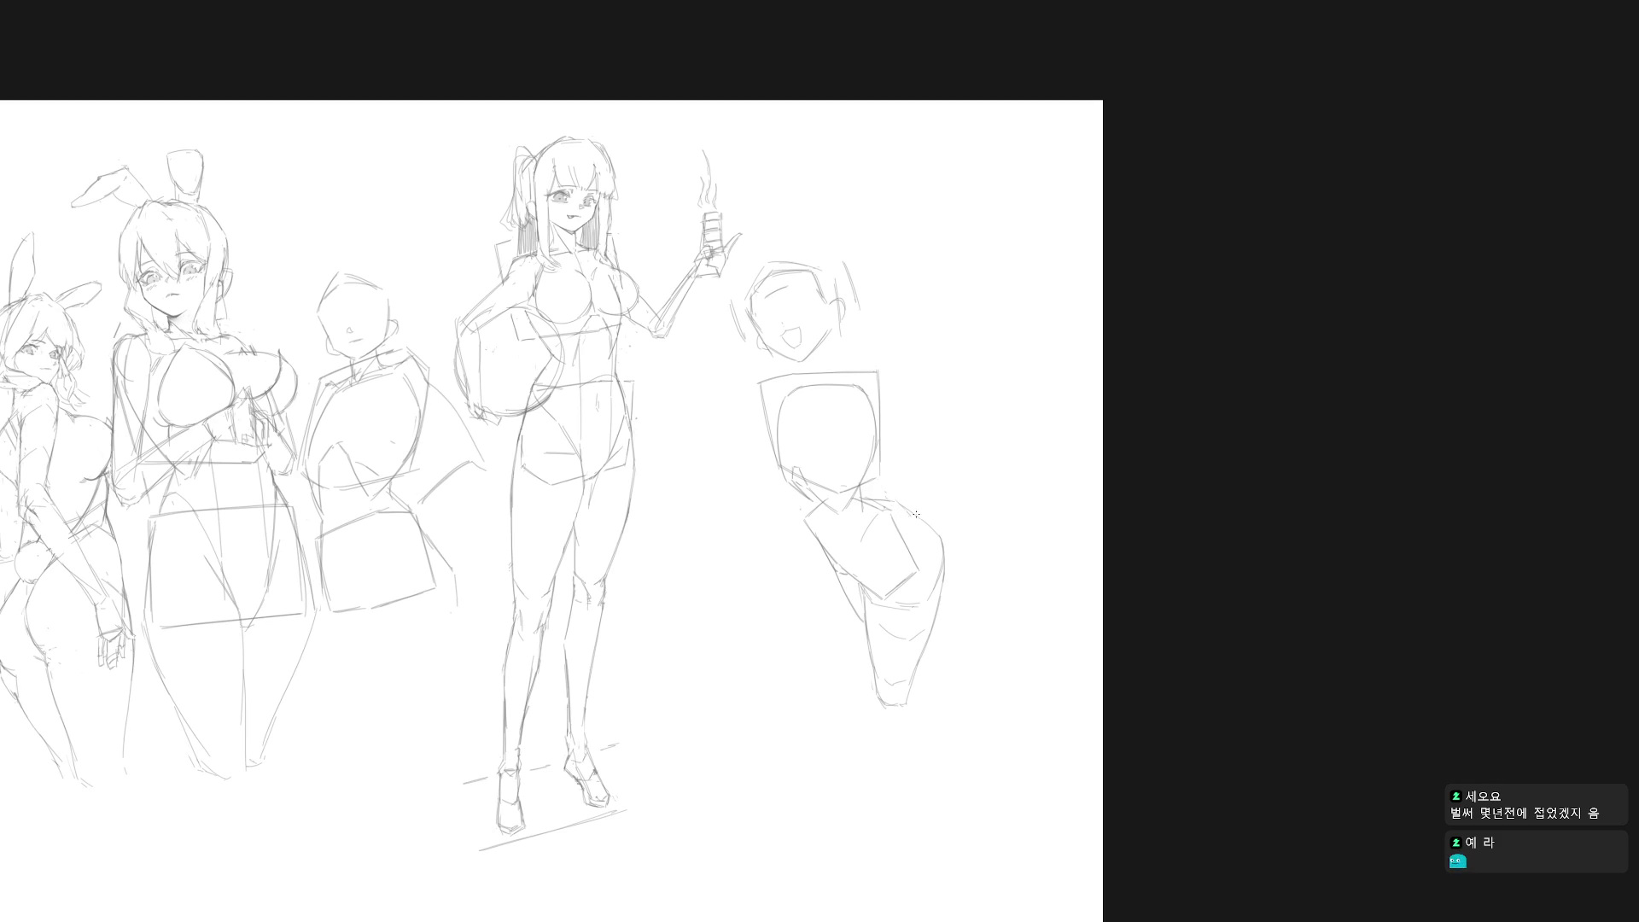
mouse_move(912, 509)
mouse_down()
mouse_move(954, 589)
mouse_move(871, 526)
mouse_up()
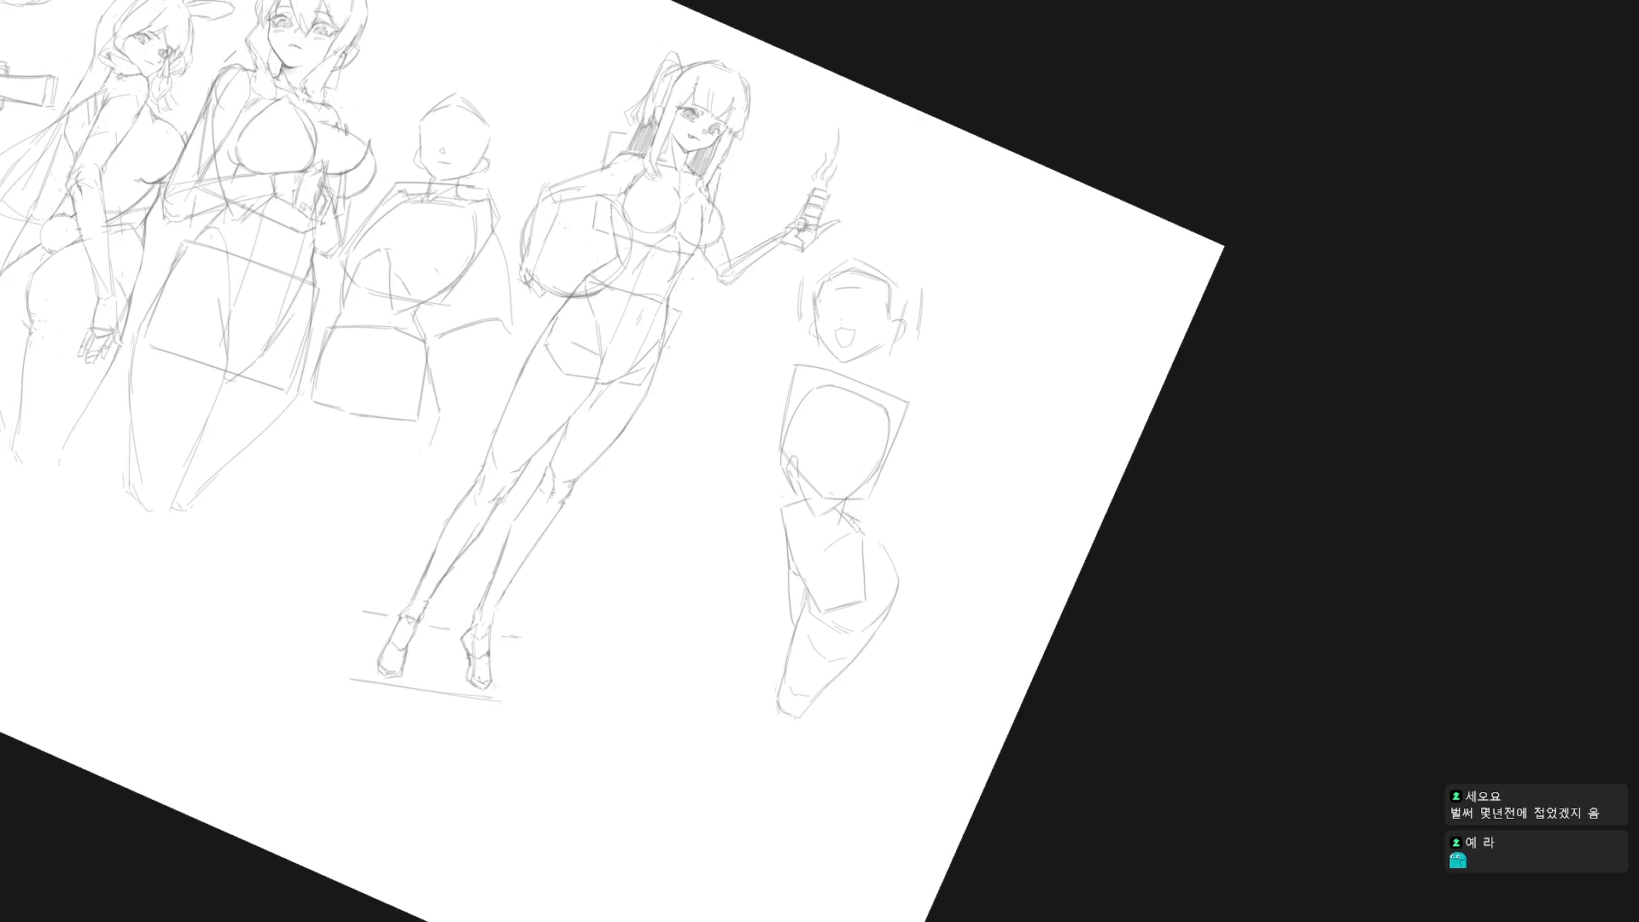
Step: Draw a short curved line across the figure's waist, then set the view upright
key(Escape)
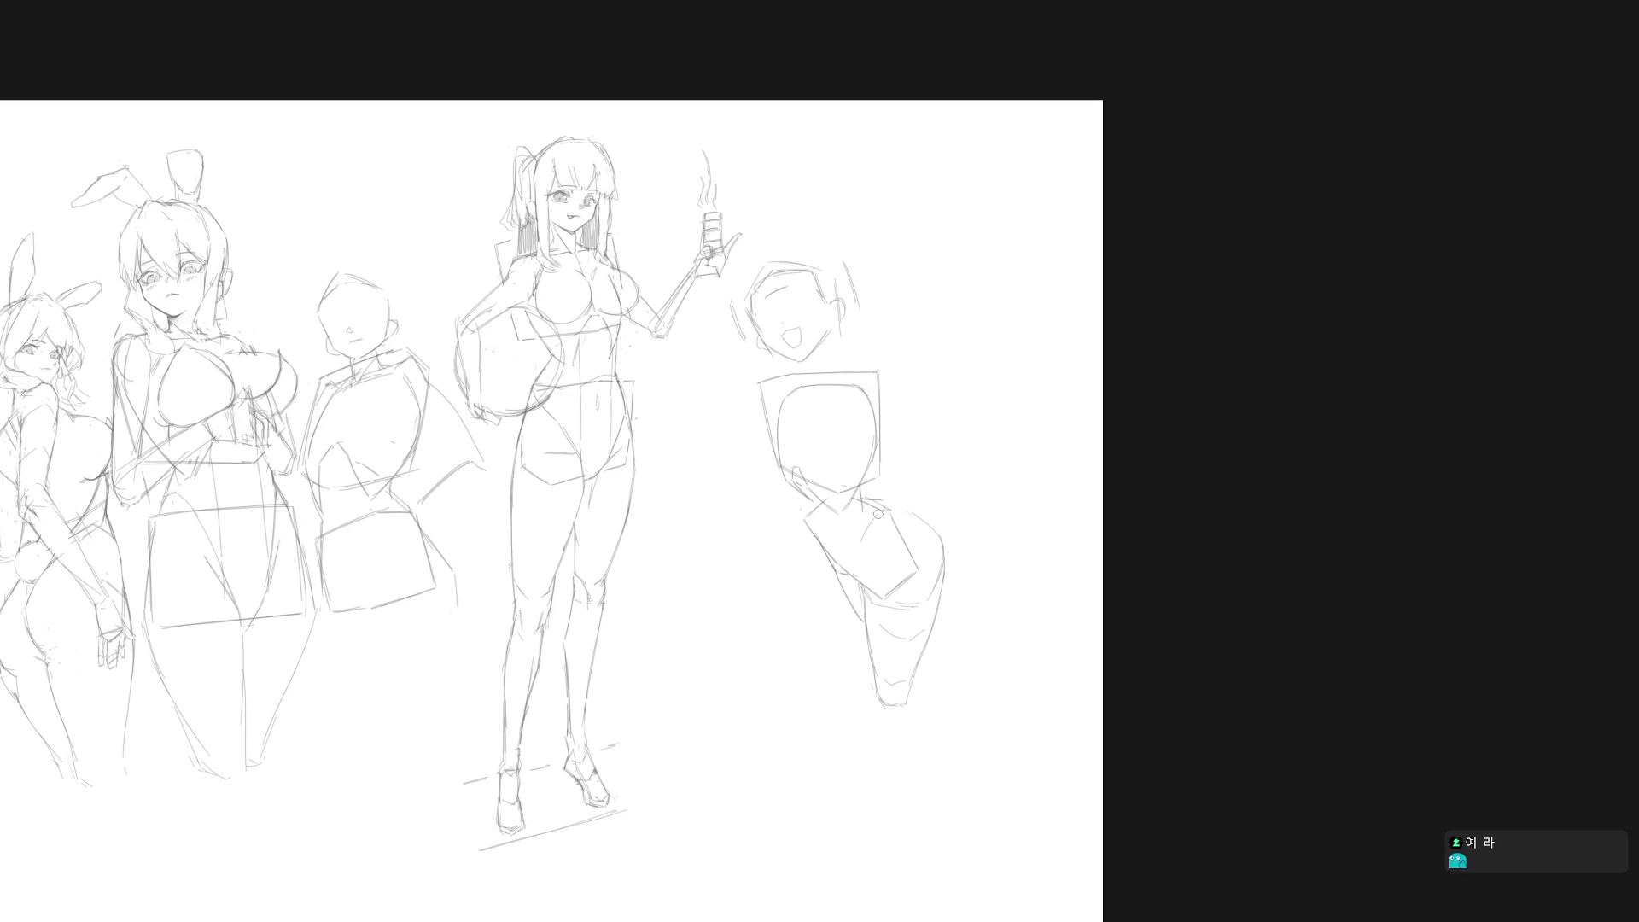
mouse_move(939, 468)
mouse_down()
mouse_move(914, 556)
mouse_move(836, 545)
mouse_up()
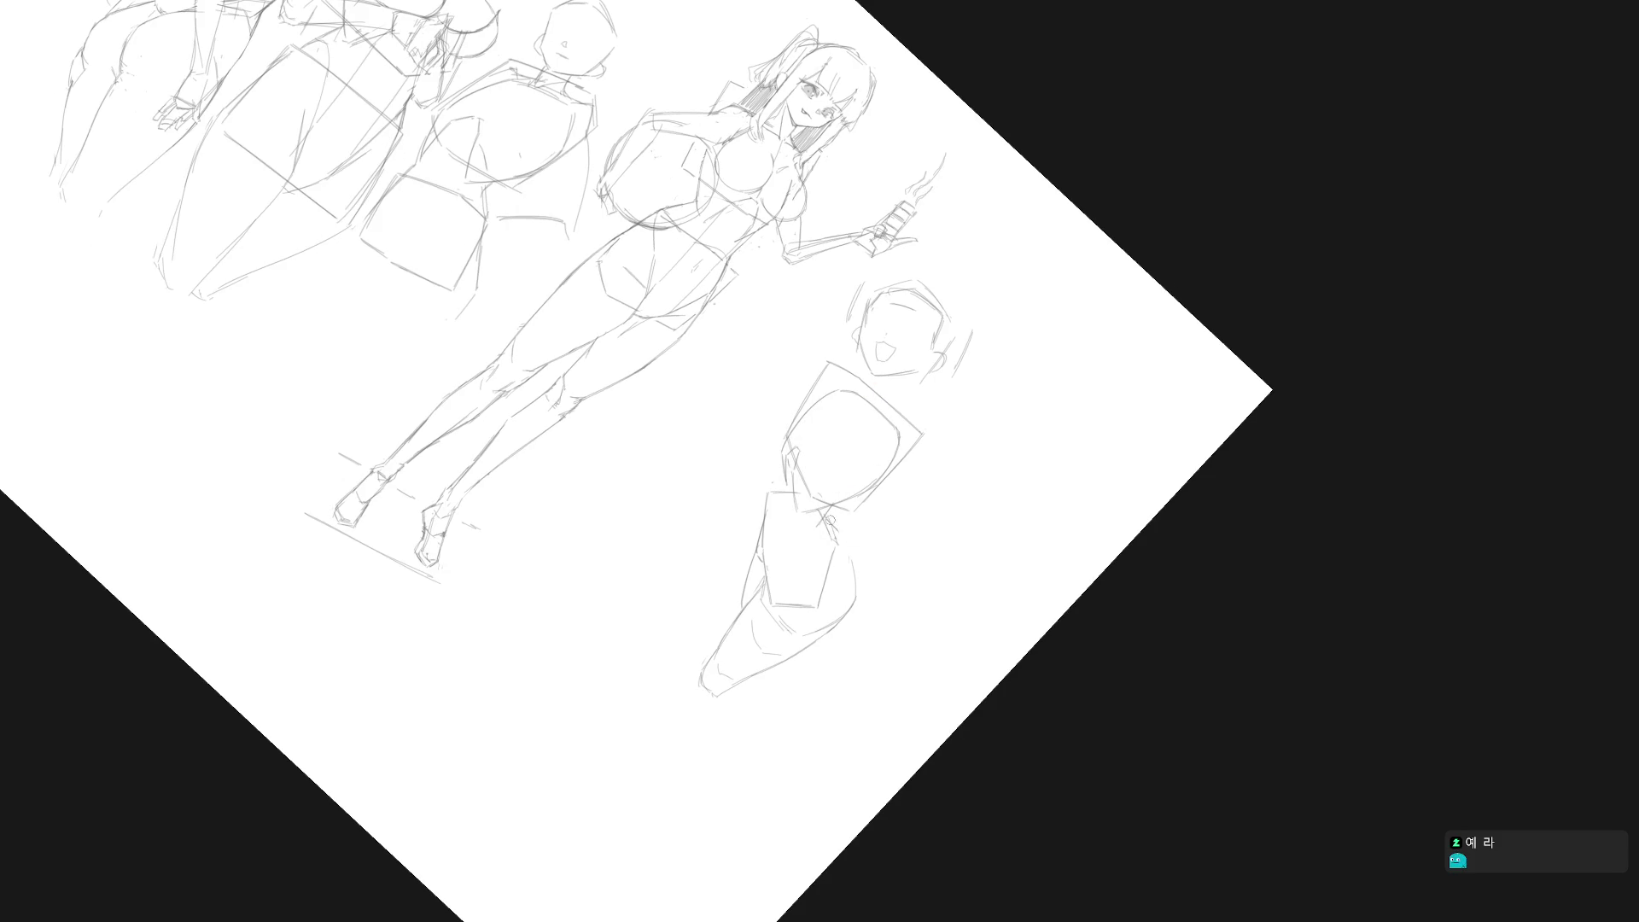
key(Escape)
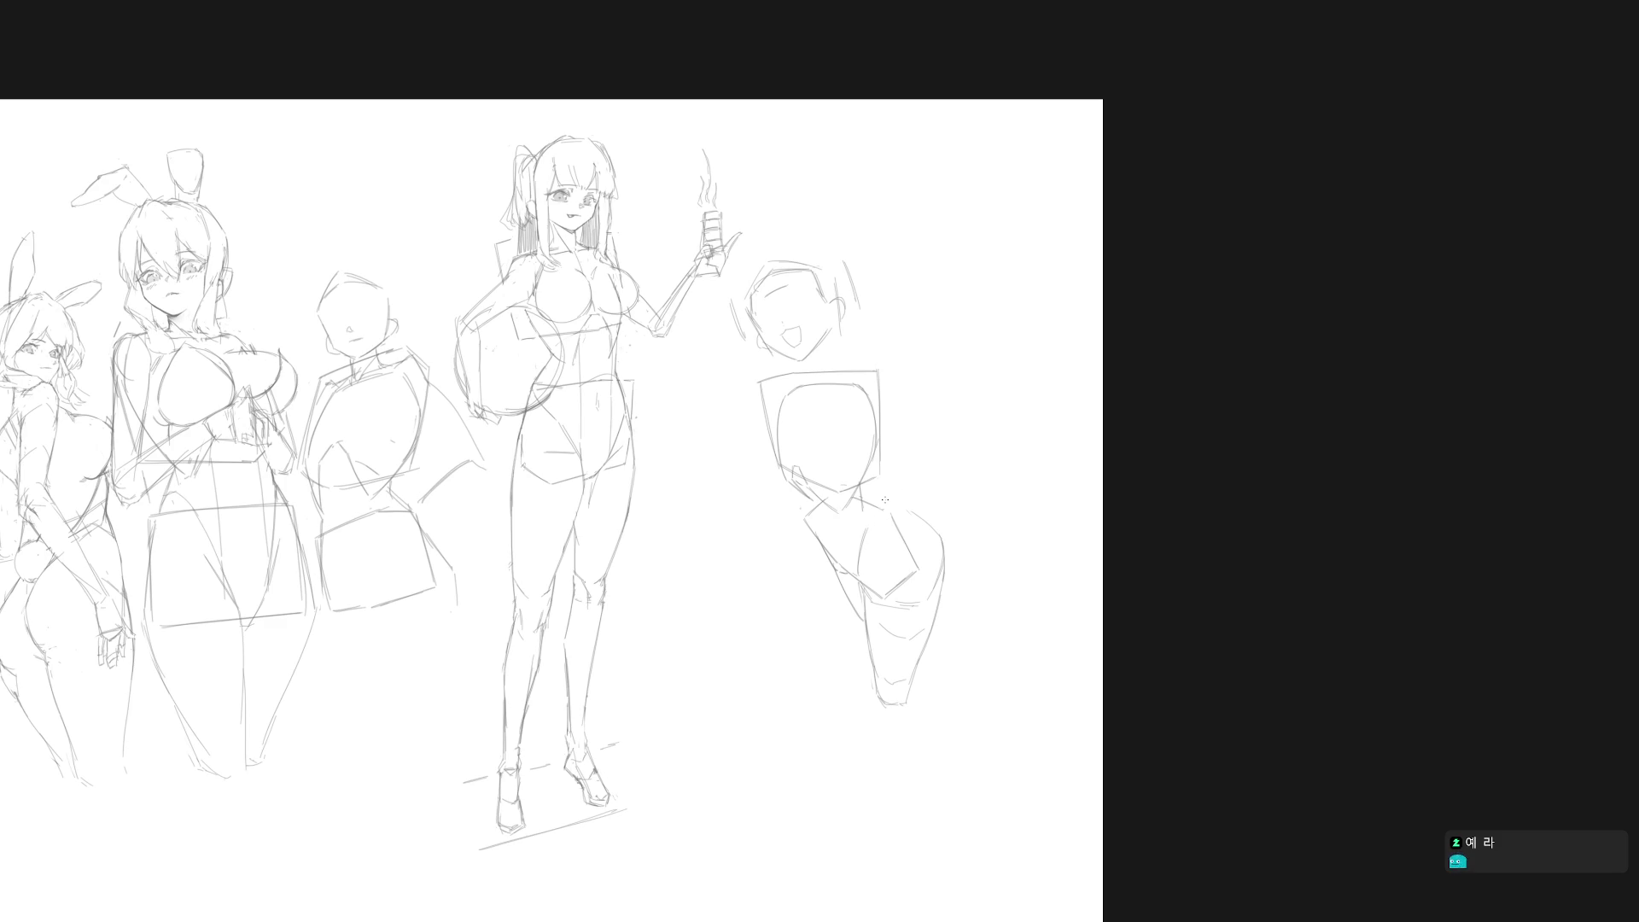
drag(882, 510, 915, 513)
drag(999, 596, 870, 584)
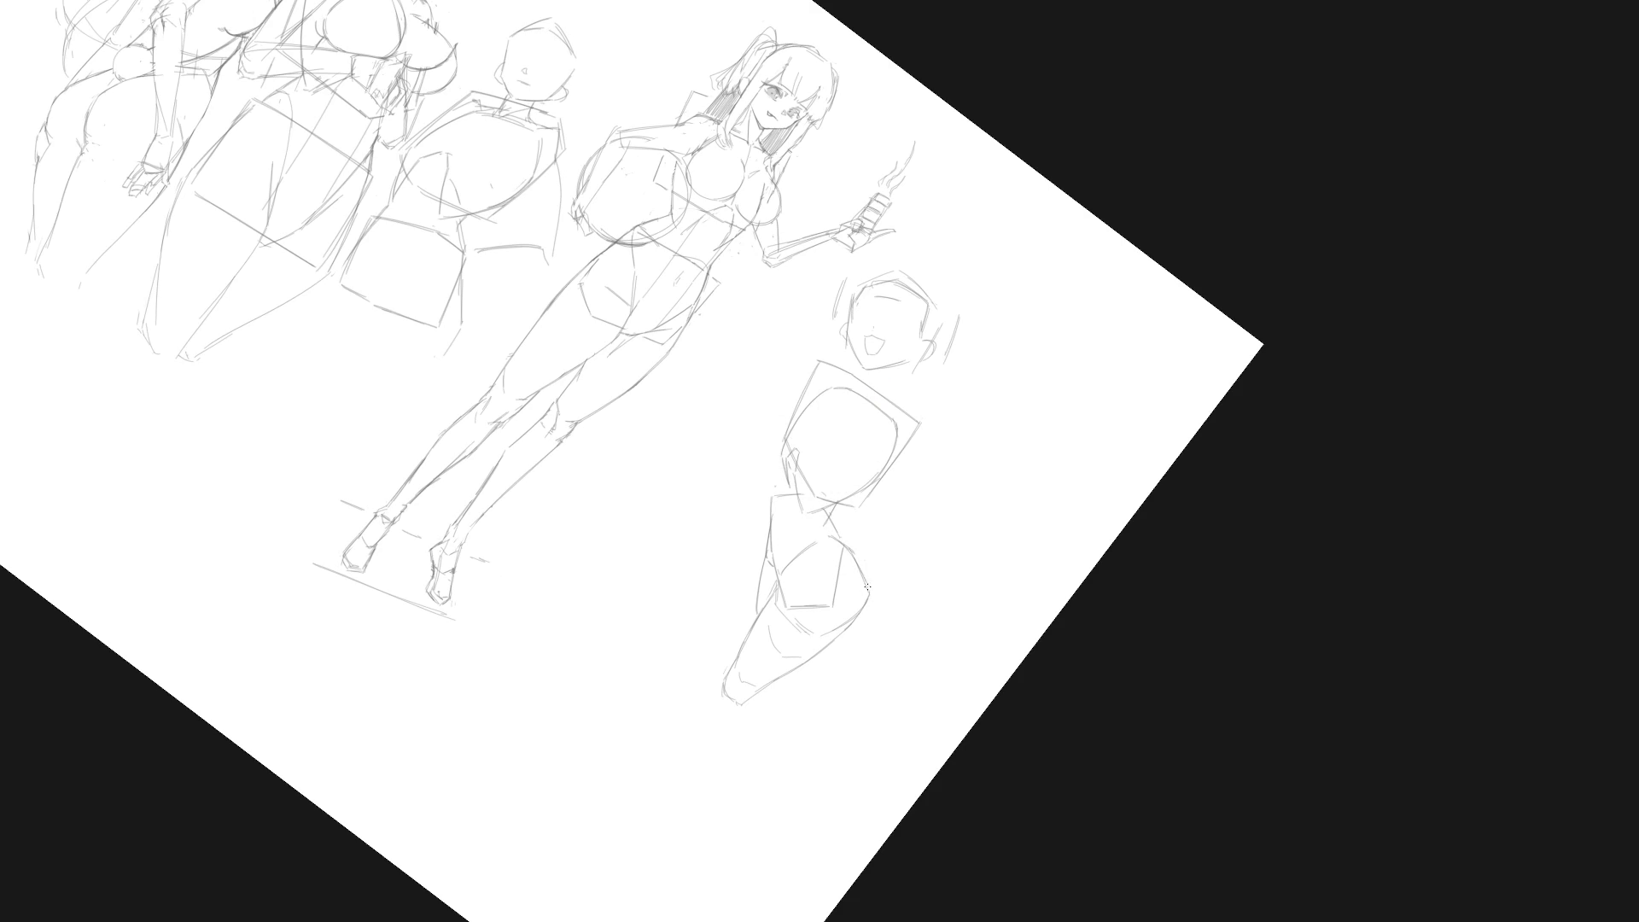
key(5)
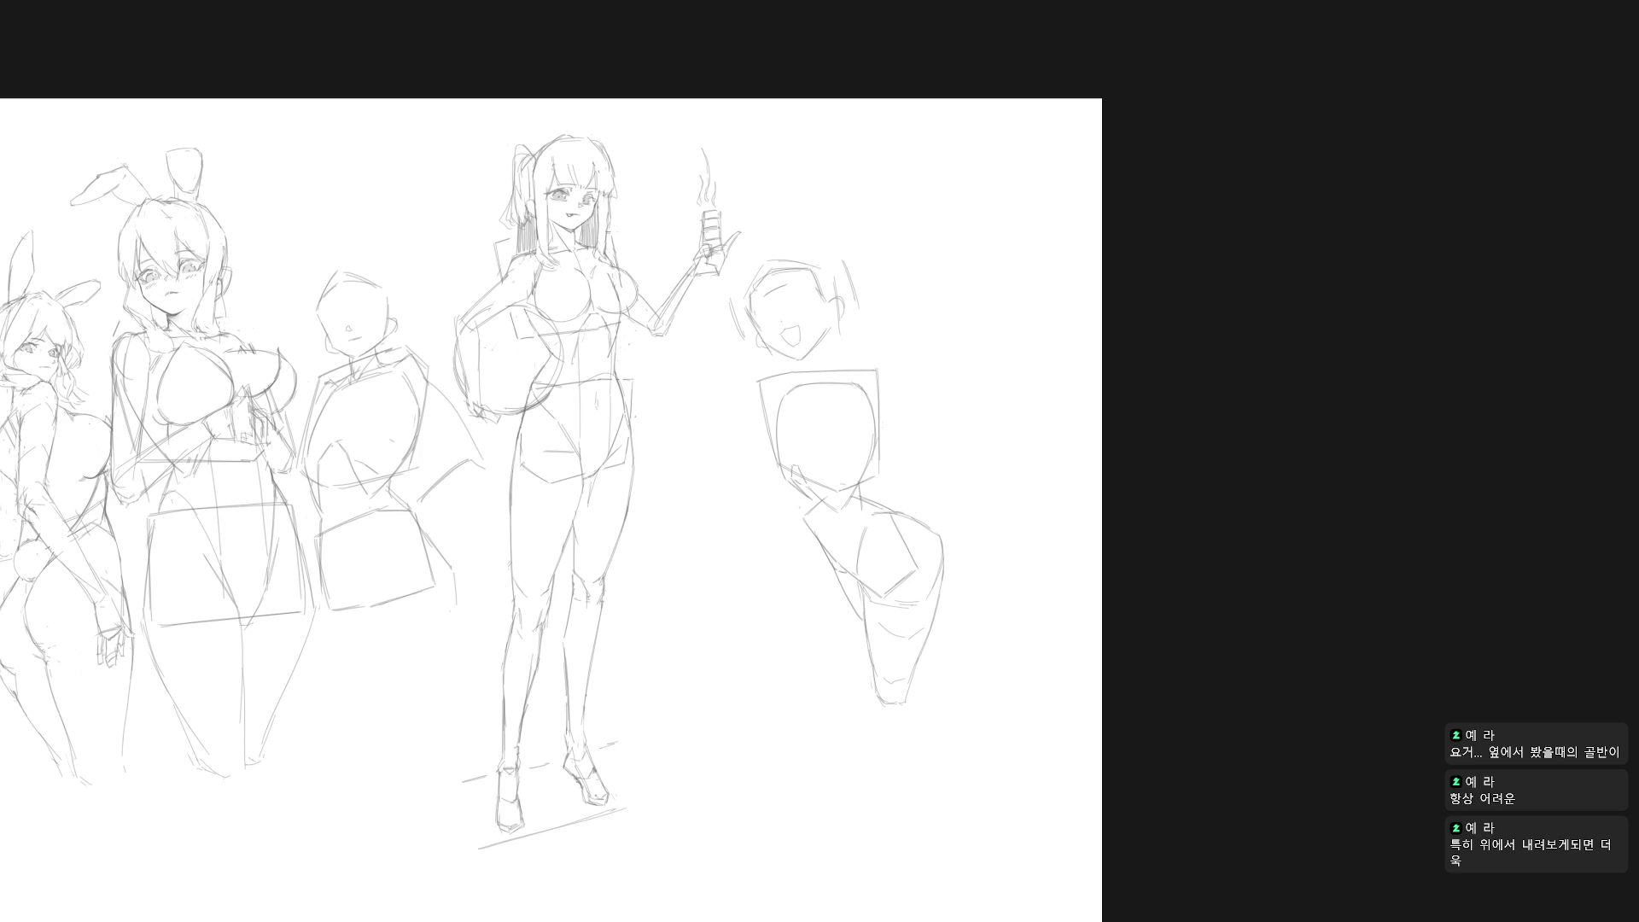
Step: Mark the torso and draw the right contour of the figure's lower body
mouse_move(885, 512)
mouse_down()
mouse_move(864, 555)
mouse_move(907, 563)
mouse_move(913, 543)
mouse_move(932, 546)
mouse_up()
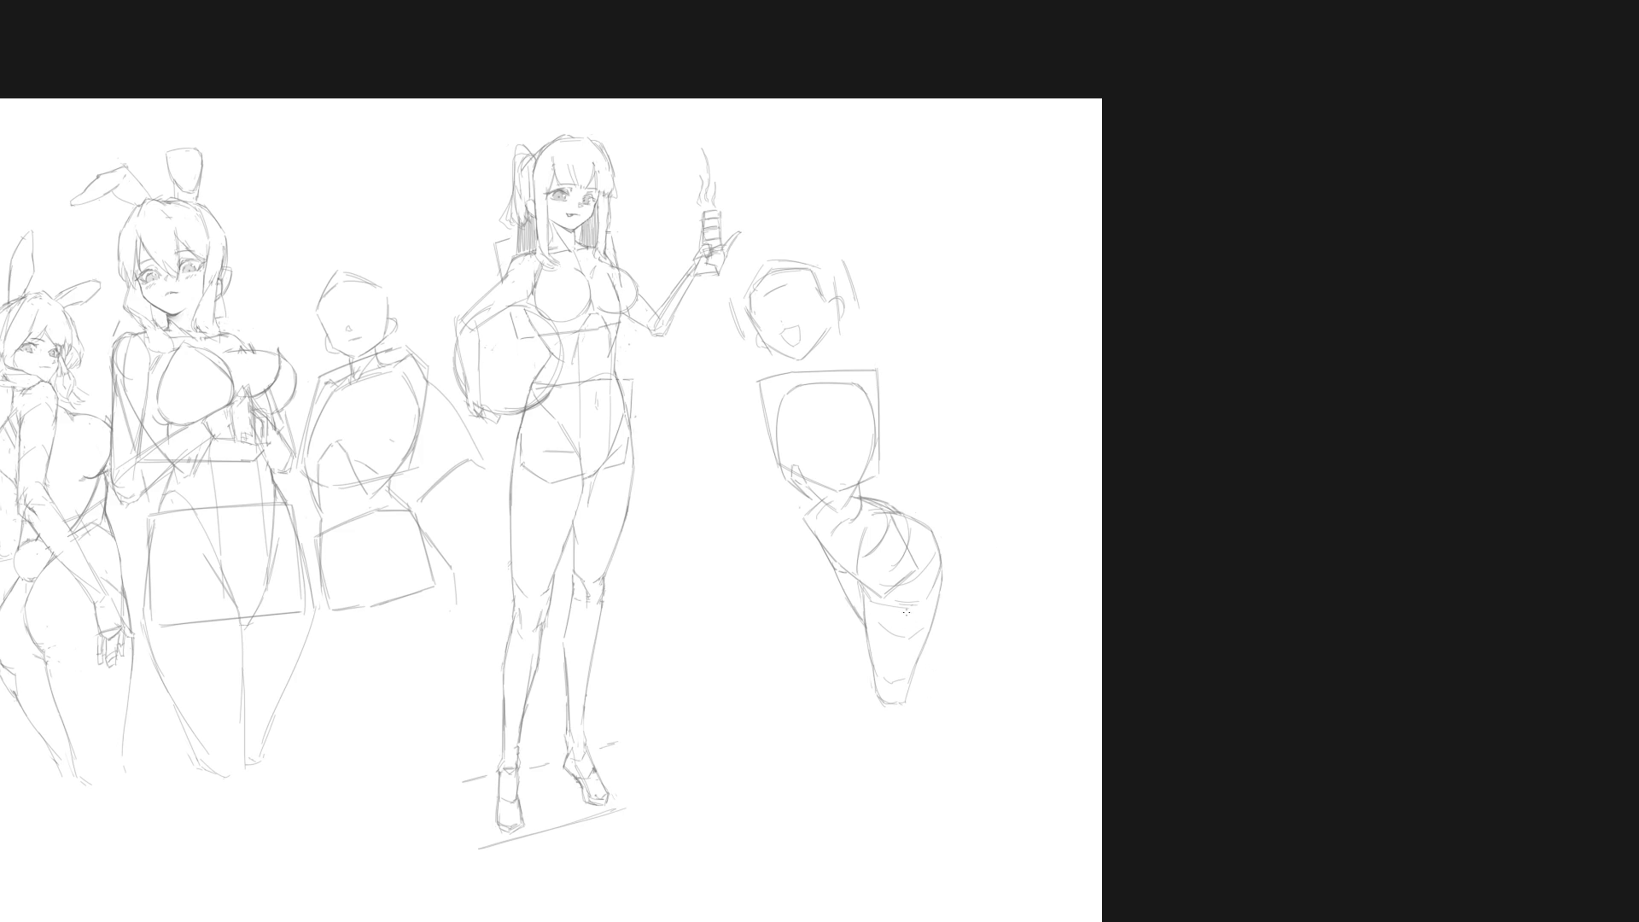
drag(930, 684, 936, 693)
drag(929, 632, 968, 686)
drag(895, 547, 909, 615)
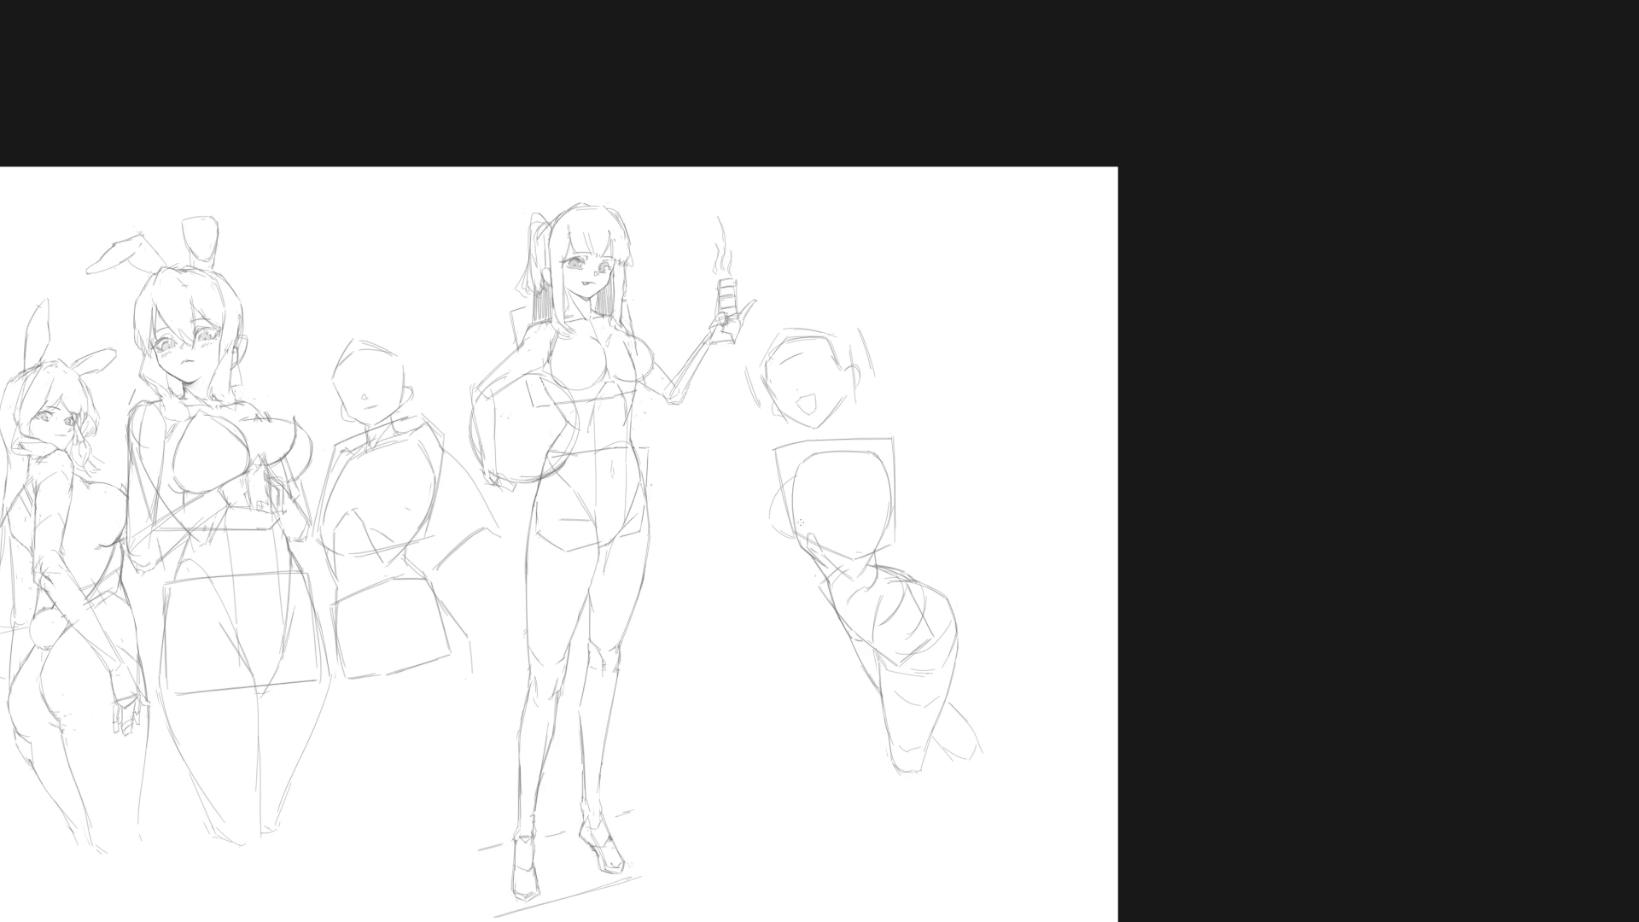
Step: Sketch the curved left side of the chest, then lasso the head sketch
drag(813, 534, 843, 547)
drag(811, 510, 807, 533)
drag(793, 477, 773, 522)
drag(773, 526, 804, 534)
key(ctrl+z)
drag(817, 484, 827, 475)
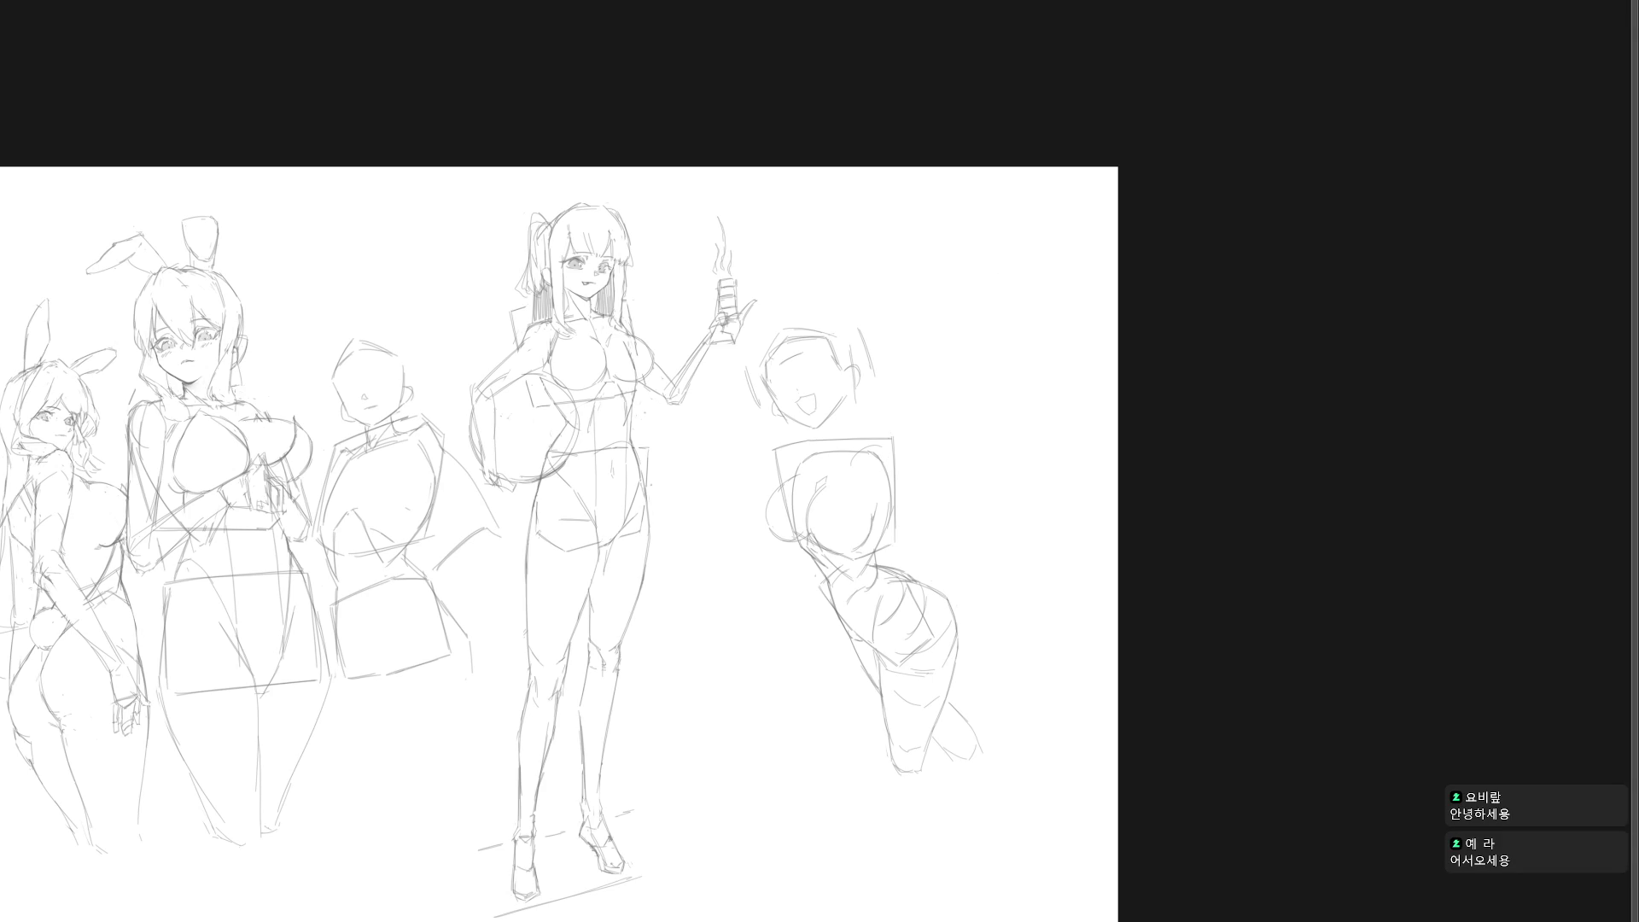
mouse_move(845, 423)
mouse_down()
mouse_move(862, 423)
mouse_move(926, 303)
mouse_move(776, 333)
mouse_move(764, 436)
mouse_move(840, 425)
mouse_up()
Step: Scale the lassoed head down slightly and move it down-right toward the torso
key(ctrl+t)
drag(739, 277, 747, 285)
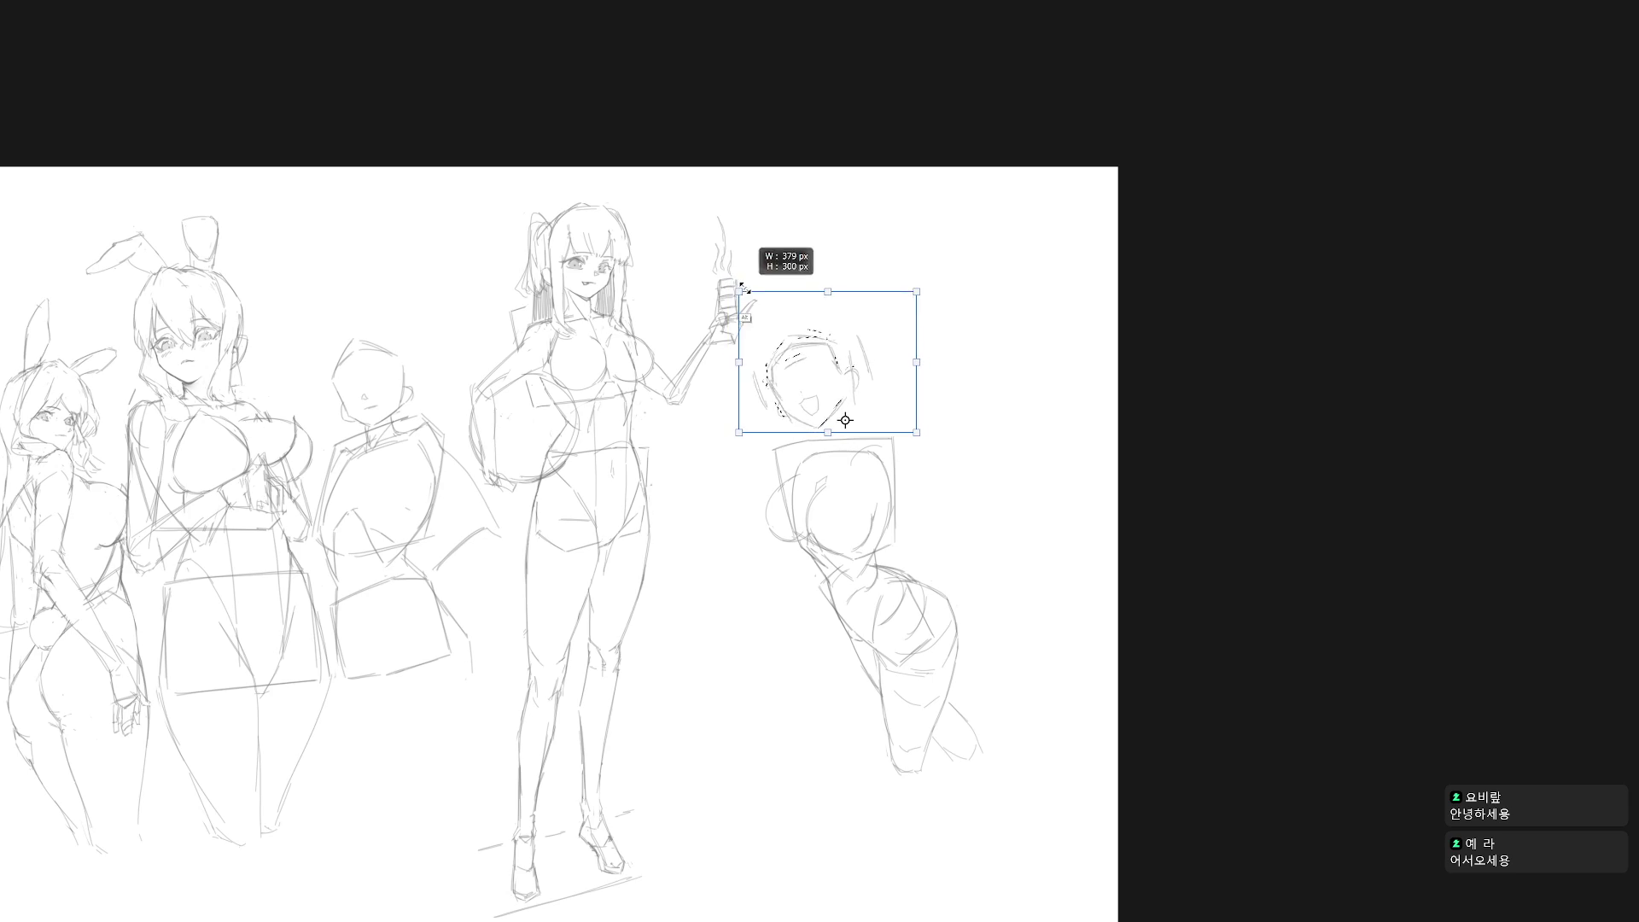
drag(871, 387, 882, 401)
key(Return)
key(ctrl+d)
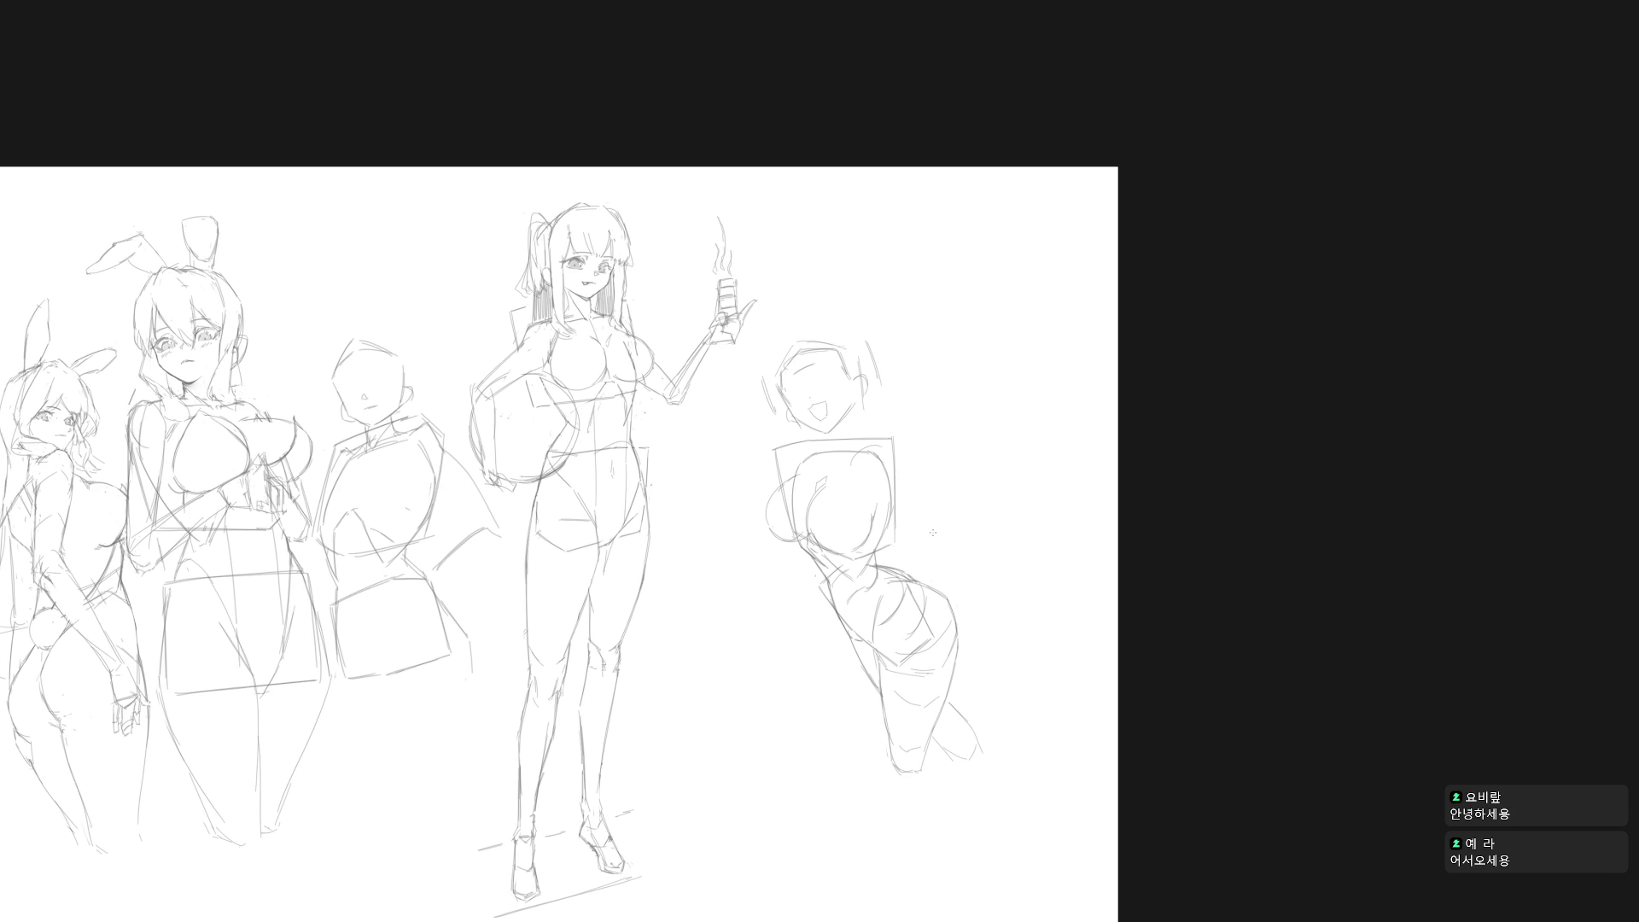
Step: Sketch an arm stroke beside the torso, redrawing it after one undo
mouse_move(911, 534)
mouse_down()
mouse_move(933, 510)
mouse_move(861, 469)
mouse_move(930, 521)
mouse_move(912, 528)
mouse_up()
key(ctrl+z)
drag(886, 496, 922, 539)
Step: Remove the extra stroke beside the torso and the trial neck line
key(ctrl+z)
drag(855, 449, 854, 431)
key(ctrl+z)
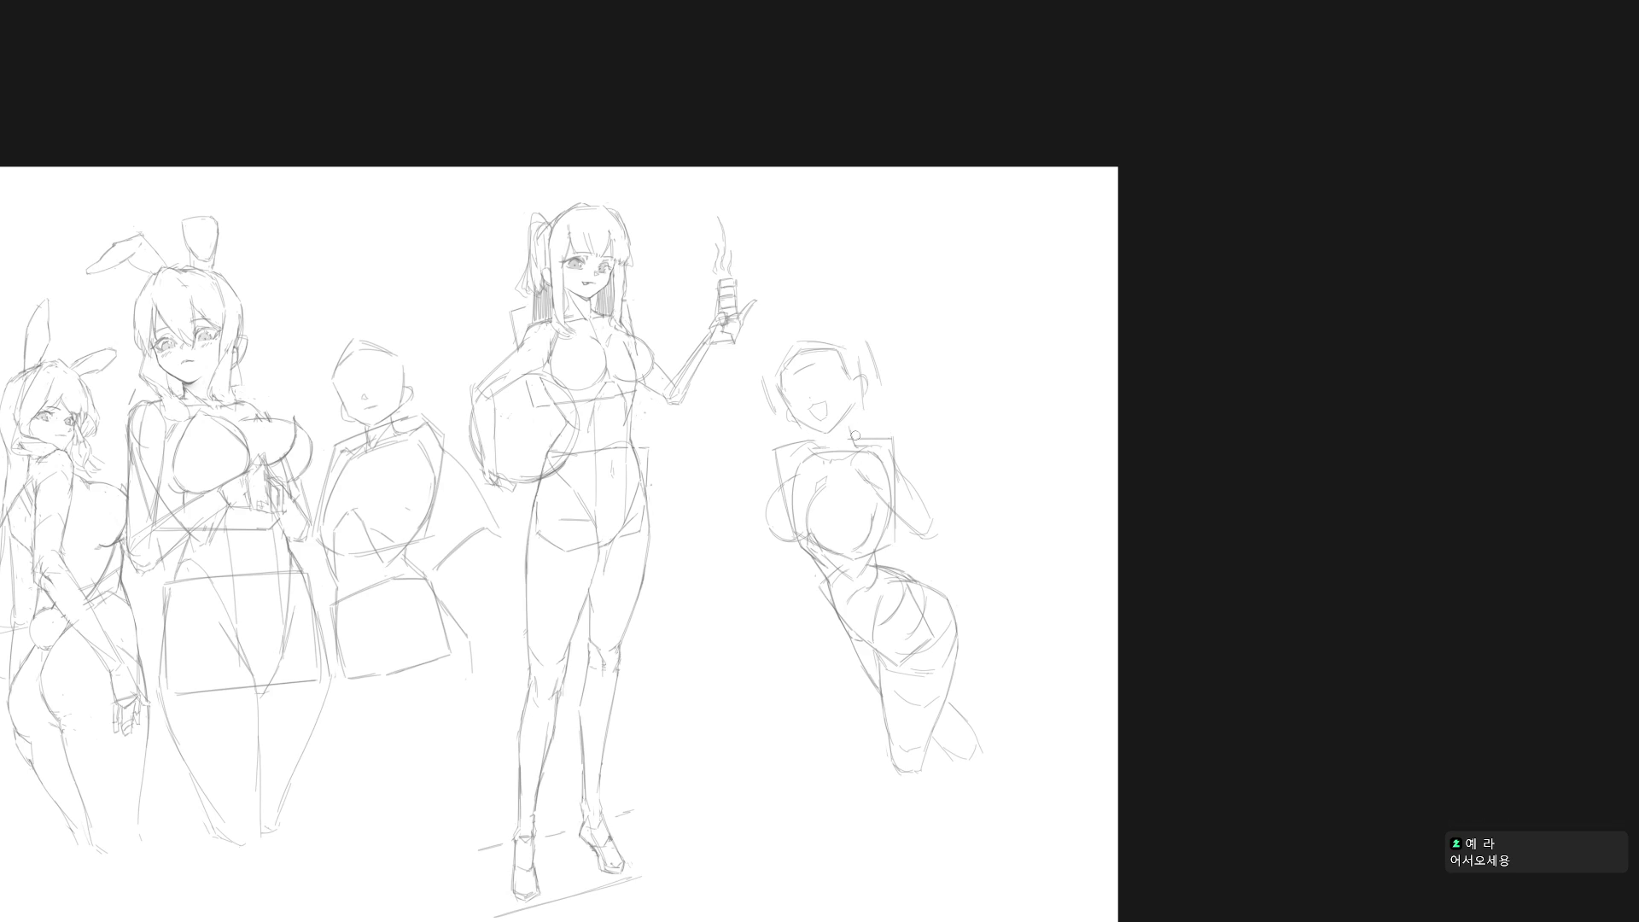
Step: Lasso the head, free-transform it into place on the torso, and add ear marks
key(l)
mouse_move(851, 414)
mouse_down()
mouse_move(905, 426)
mouse_move(756, 358)
mouse_move(807, 435)
mouse_move(835, 442)
mouse_move(852, 416)
mouse_up()
key(ctrl+t)
key(Return)
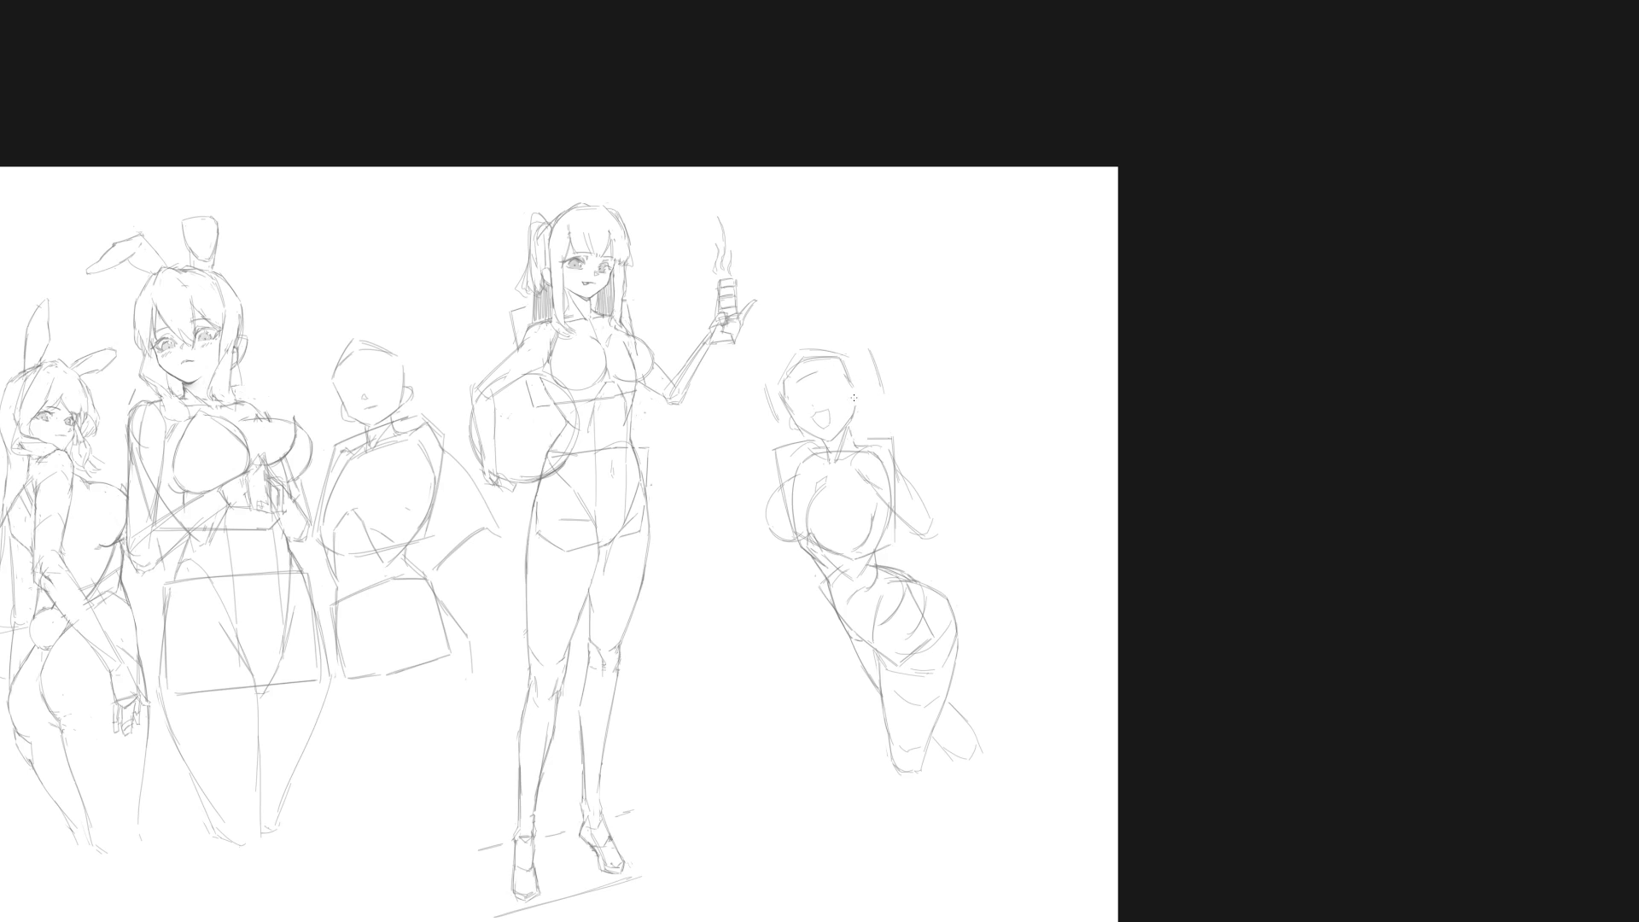
drag(852, 383, 864, 403)
Step: Sketch the hanging arm's diagonal line and strokes beside the rightmost figure's chest
scroll(815, 401, up, 1)
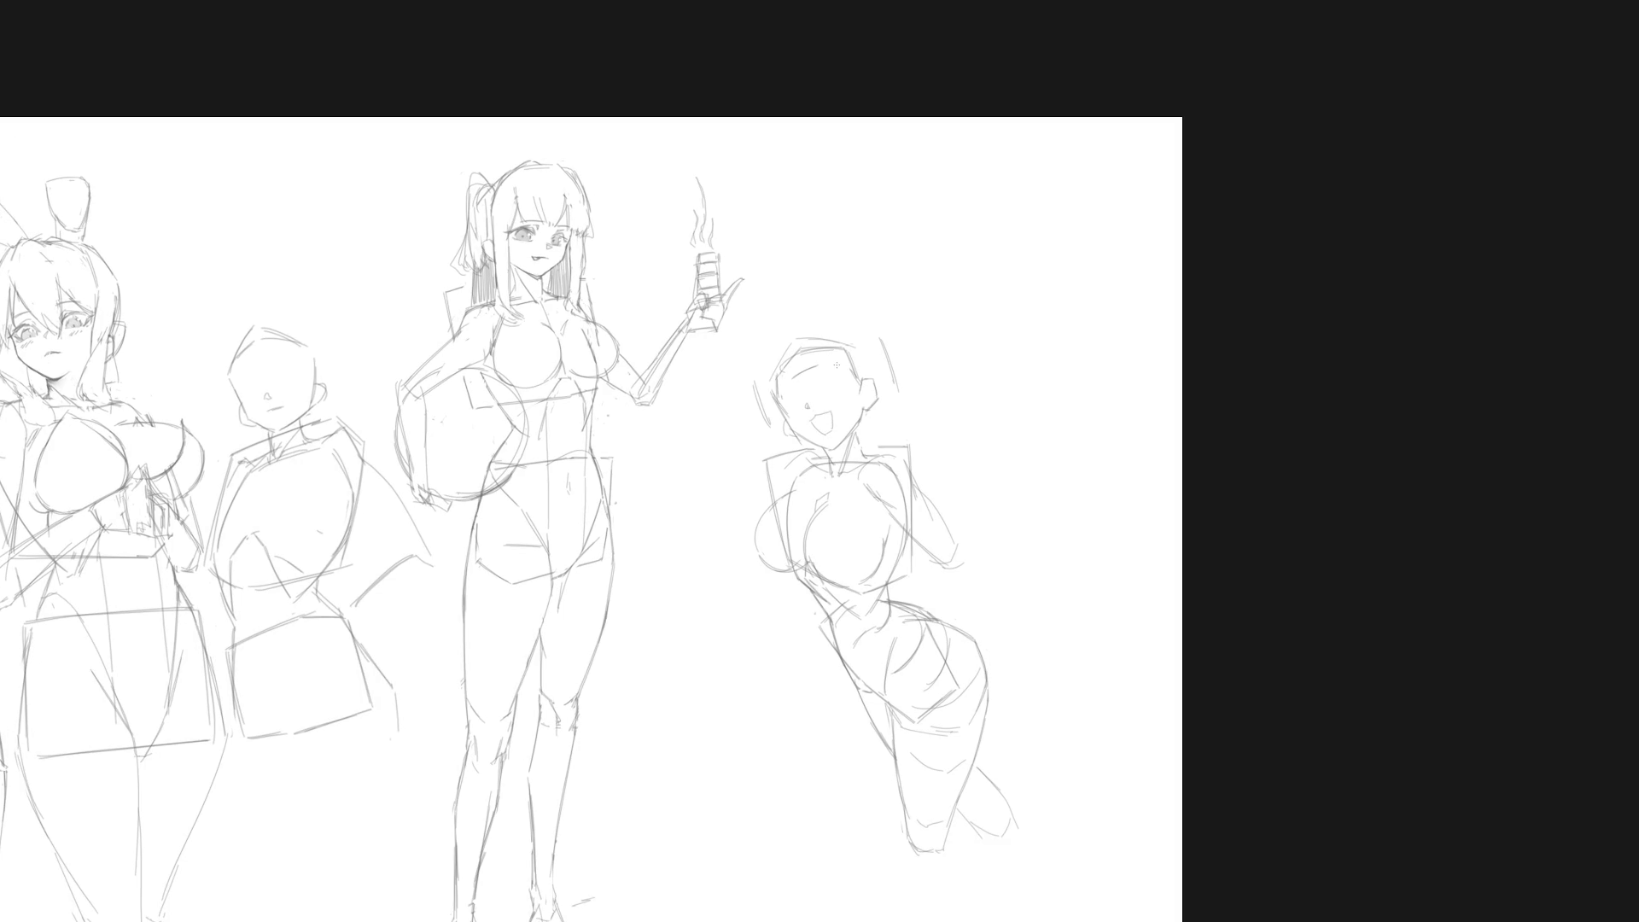
scroll(966, 499, down, 2)
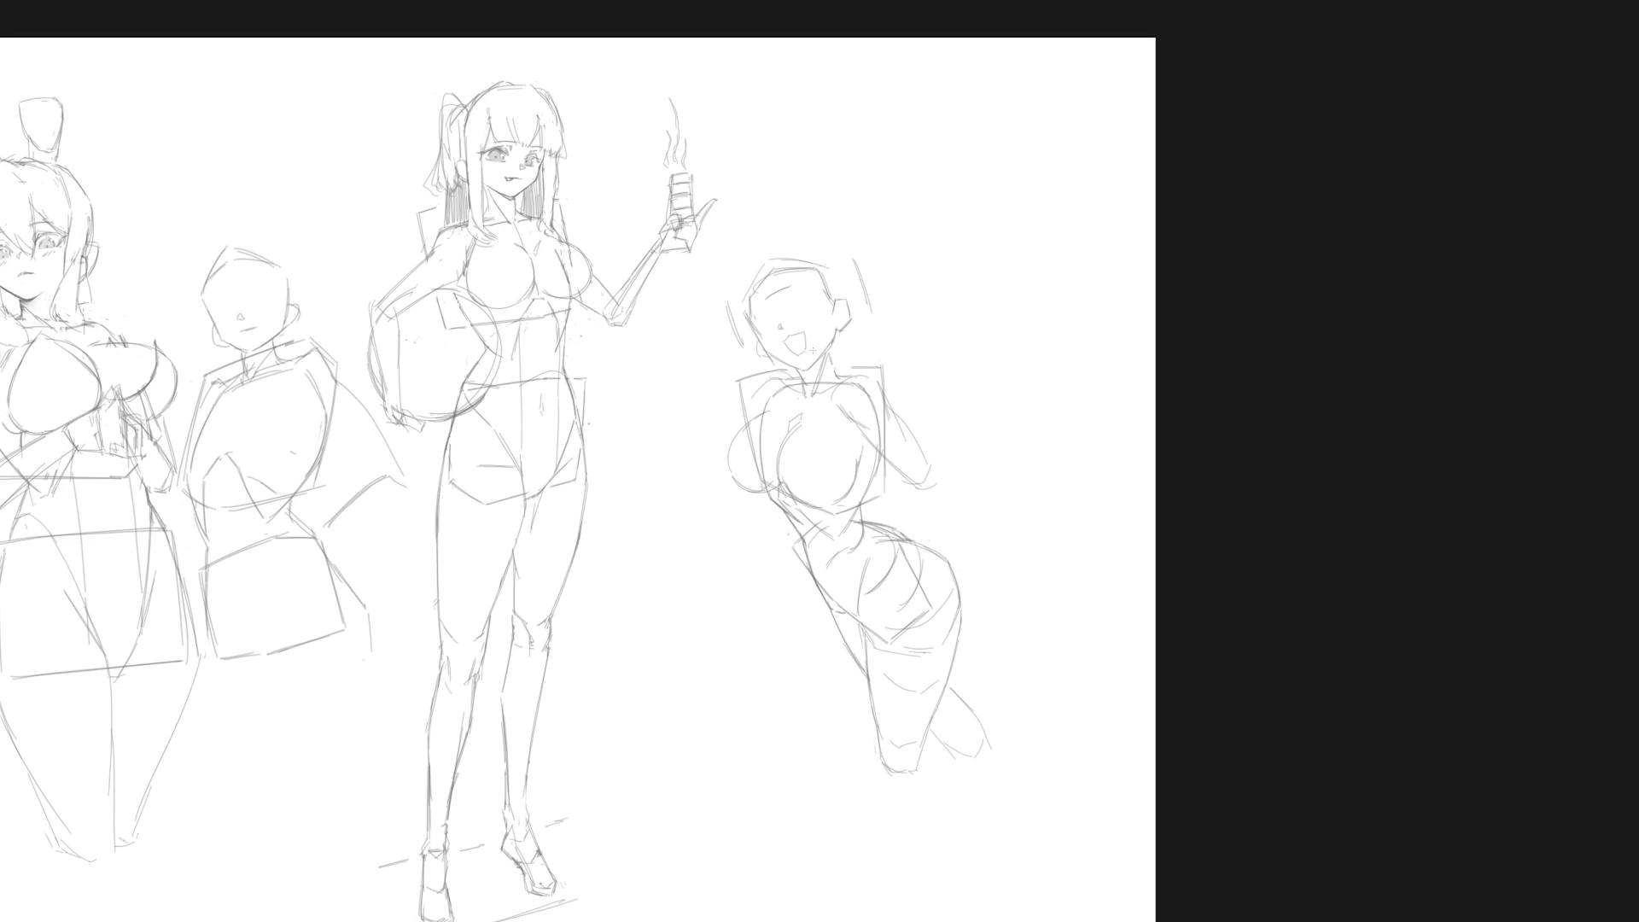
mouse_move(930, 491)
mouse_down()
mouse_move(894, 525)
mouse_move(802, 403)
mouse_up()
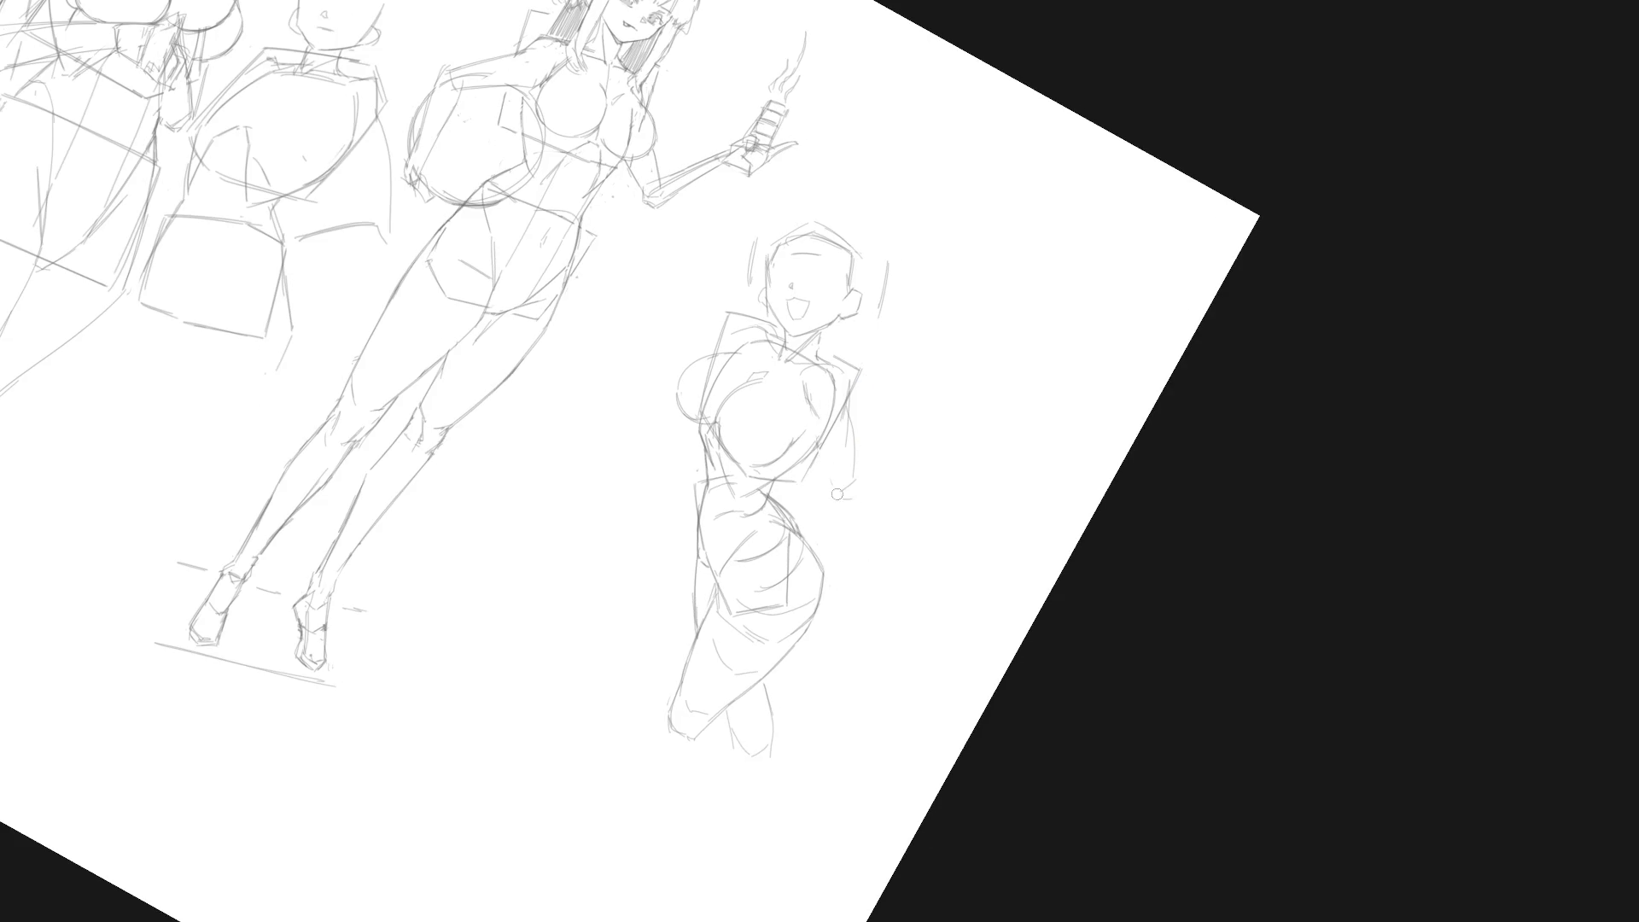
key(5)
drag(809, 435, 848, 477)
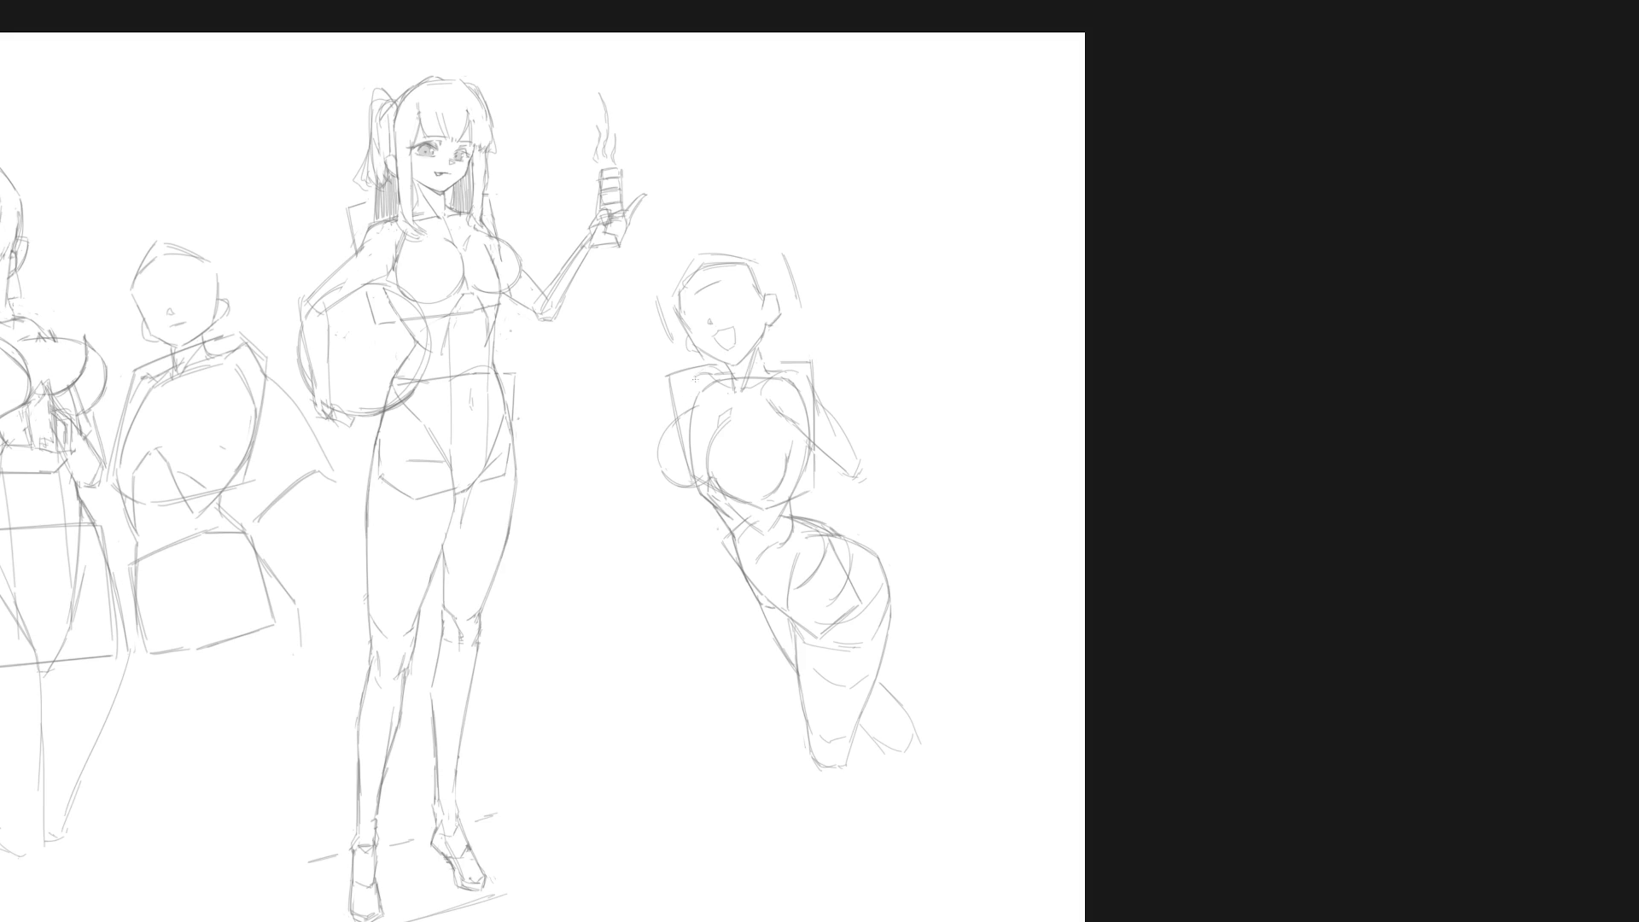
drag(664, 484, 653, 518)
mouse_move(658, 478)
mouse_down()
mouse_move(654, 499)
mouse_move(684, 490)
mouse_up()
Step: Draw the raised arm's outer and inner lines and shape its fist
drag(615, 416, 666, 512)
mouse_move(600, 447)
mouse_down()
mouse_move(627, 491)
mouse_move(611, 506)
mouse_move(638, 511)
mouse_up()
drag(654, 515, 674, 504)
drag(589, 420, 611, 398)
mouse_move(611, 398)
mouse_down()
mouse_move(625, 410)
mouse_move(599, 434)
mouse_move(622, 417)
mouse_up()
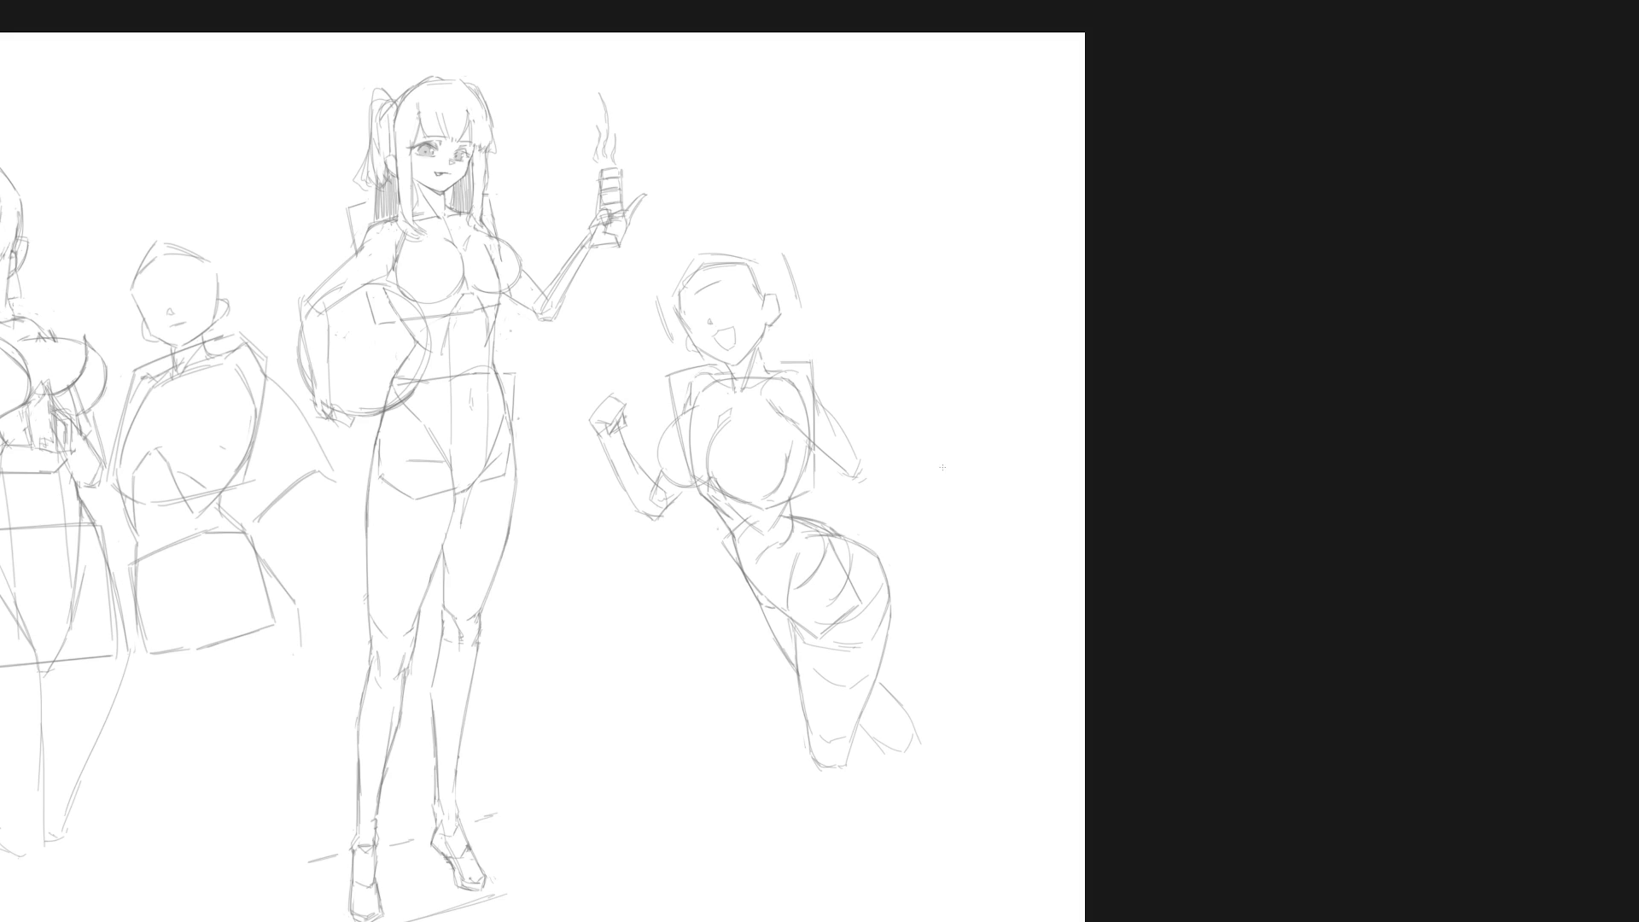
scroll(921, 515, down, 2)
drag(911, 523, 879, 478)
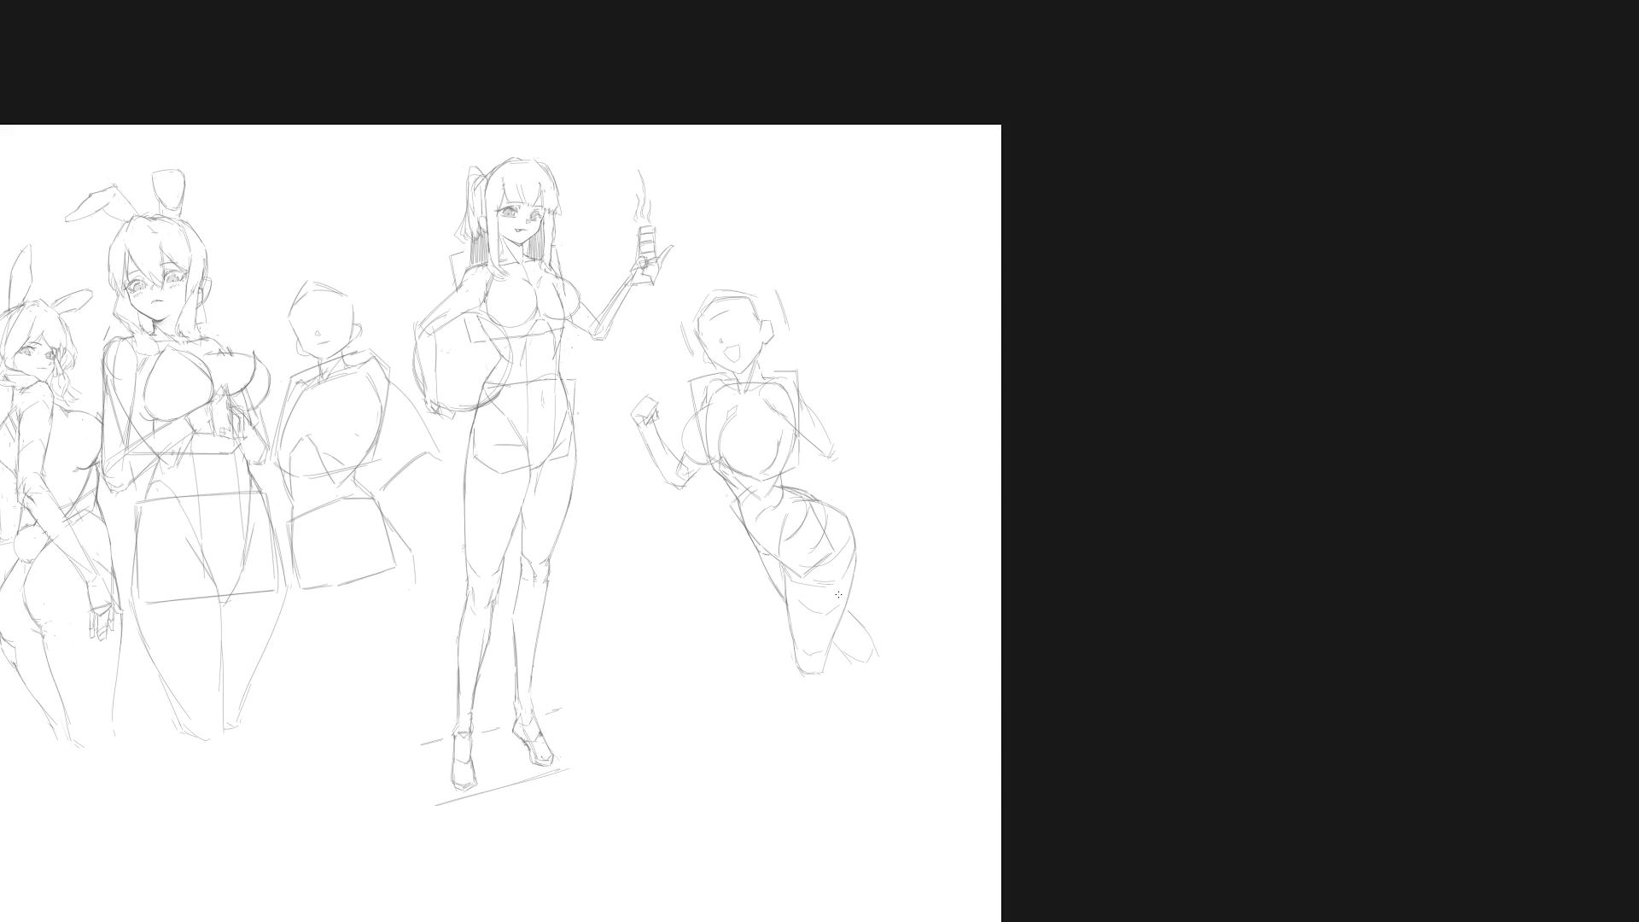
scroll(727, 349, up, 5)
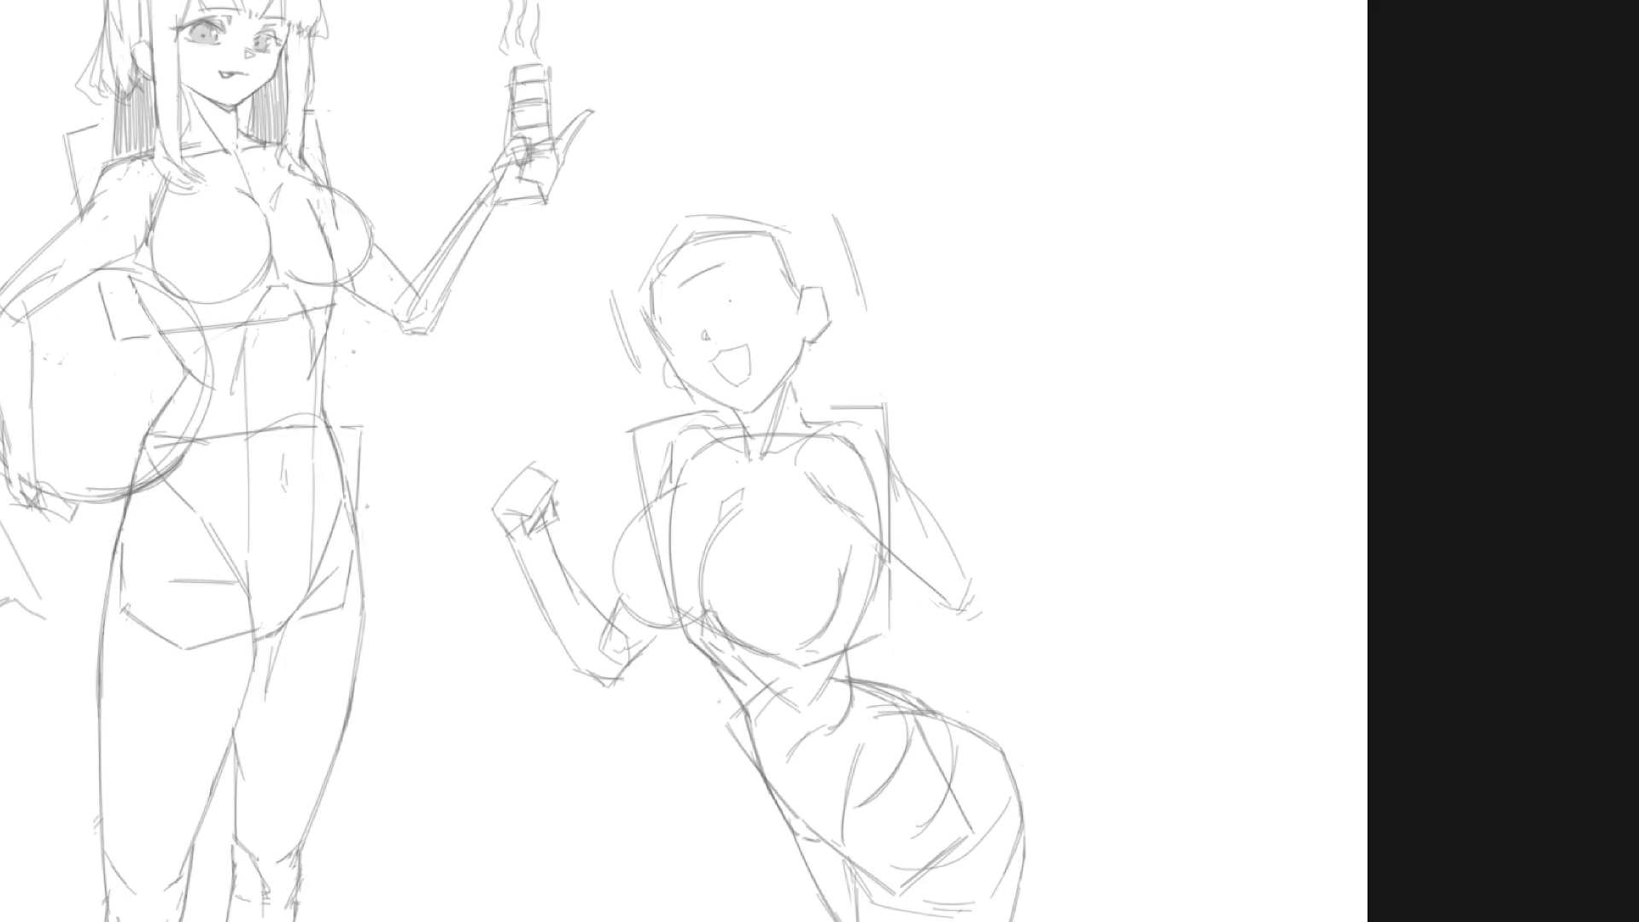
Step: Draw the winking closed eye, discarding stray strokes and keeping the open-eye circle
mouse_move(722, 310)
mouse_down()
mouse_move(744, 297)
mouse_move(756, 334)
mouse_up()
key(ctrl+z)
drag(746, 292, 766, 299)
drag(783, 304, 762, 339)
key(ctrl+z)
key(ctrl+z)
key(ctrl+y)
Step: Add a pupil inside the open eye and reinforce the stroke near the ear and jaw
drag(739, 323, 736, 324)
drag(675, 356, 669, 379)
drag(736, 306, 737, 322)
scroll(770, 269, down, 5)
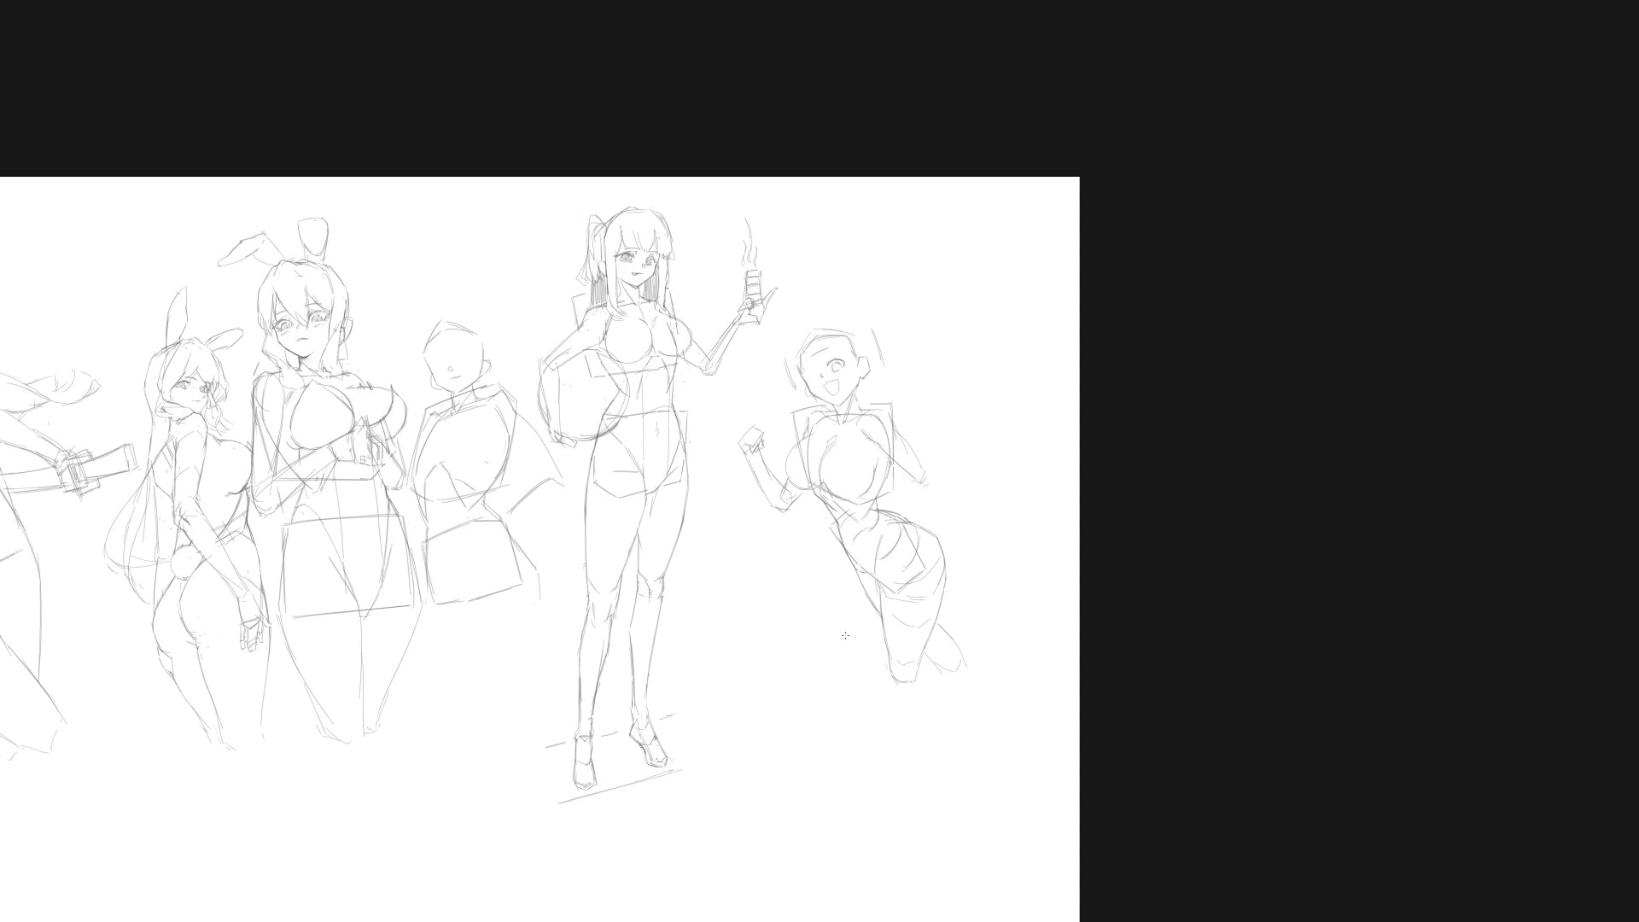
scroll(835, 346, up, 3)
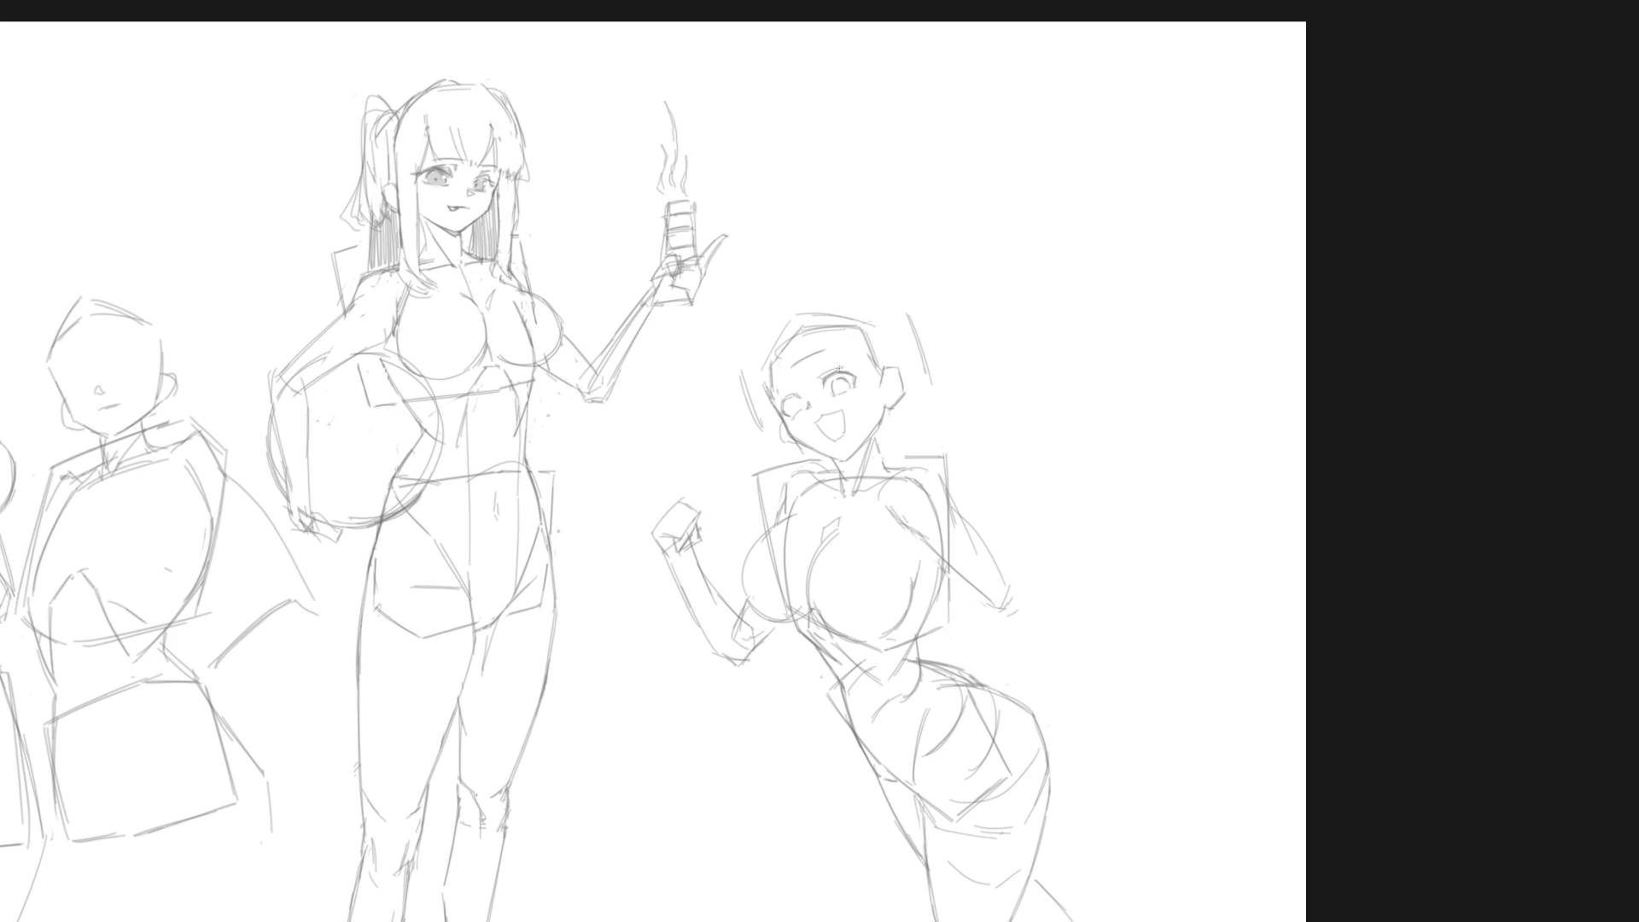
scroll(943, 402, down, 3)
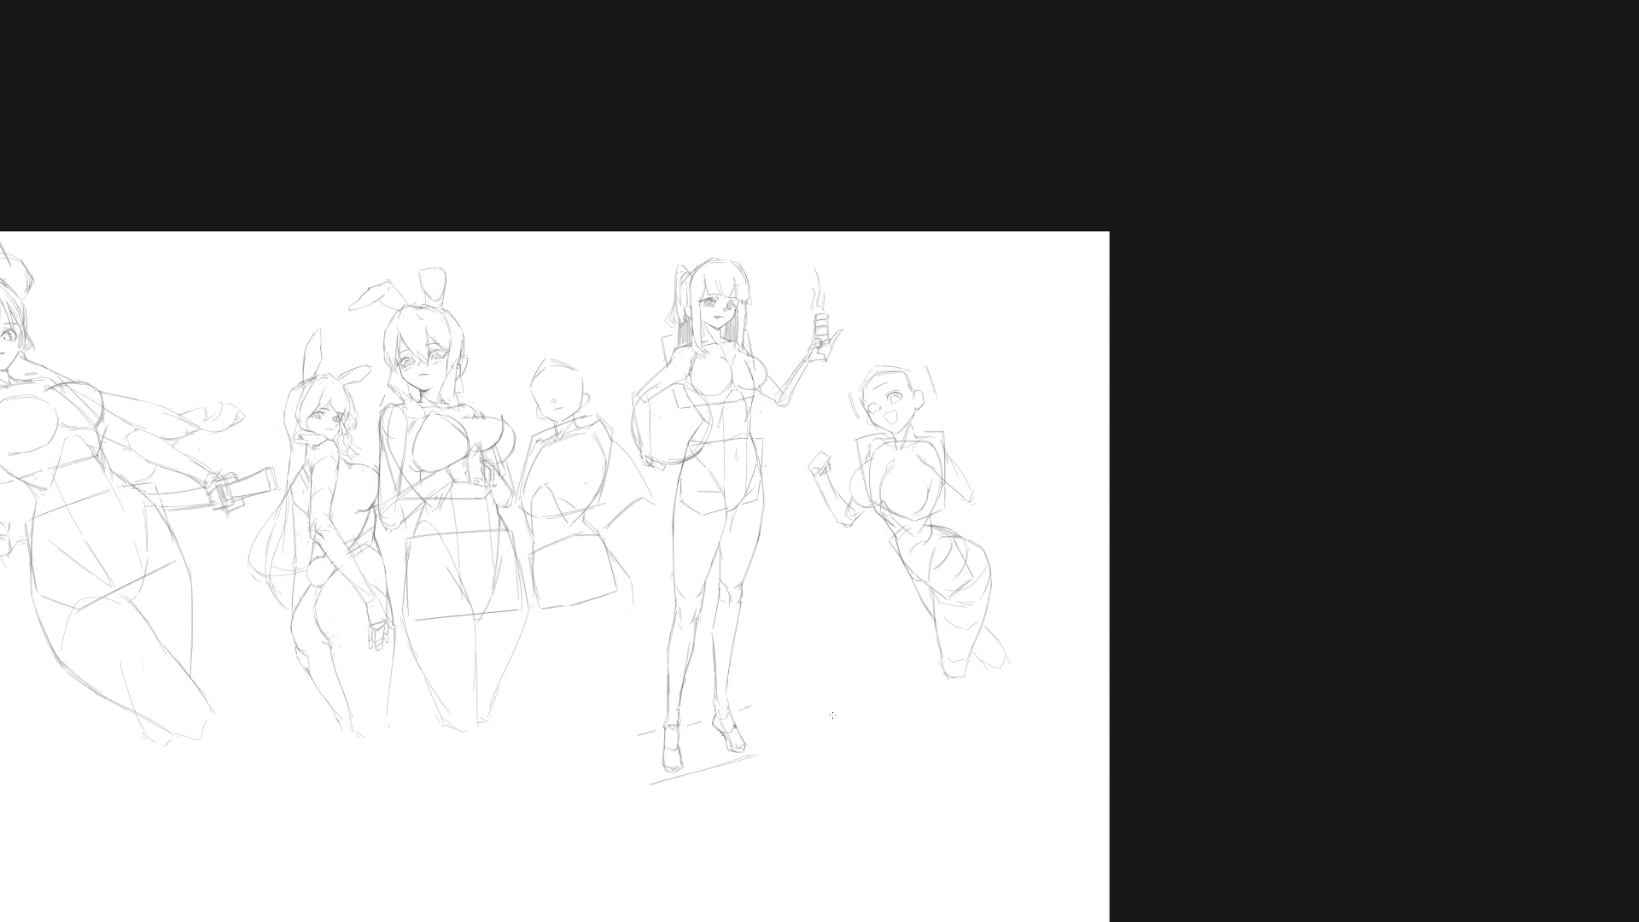
scroll(884, 391, up, 3)
Step: Darken the left eye's left edge and add a stroke above it
mouse_move(917, 429)
mouse_down()
mouse_move(931, 422)
mouse_move(882, 389)
mouse_move(896, 439)
mouse_up()
key(ctrl+d)
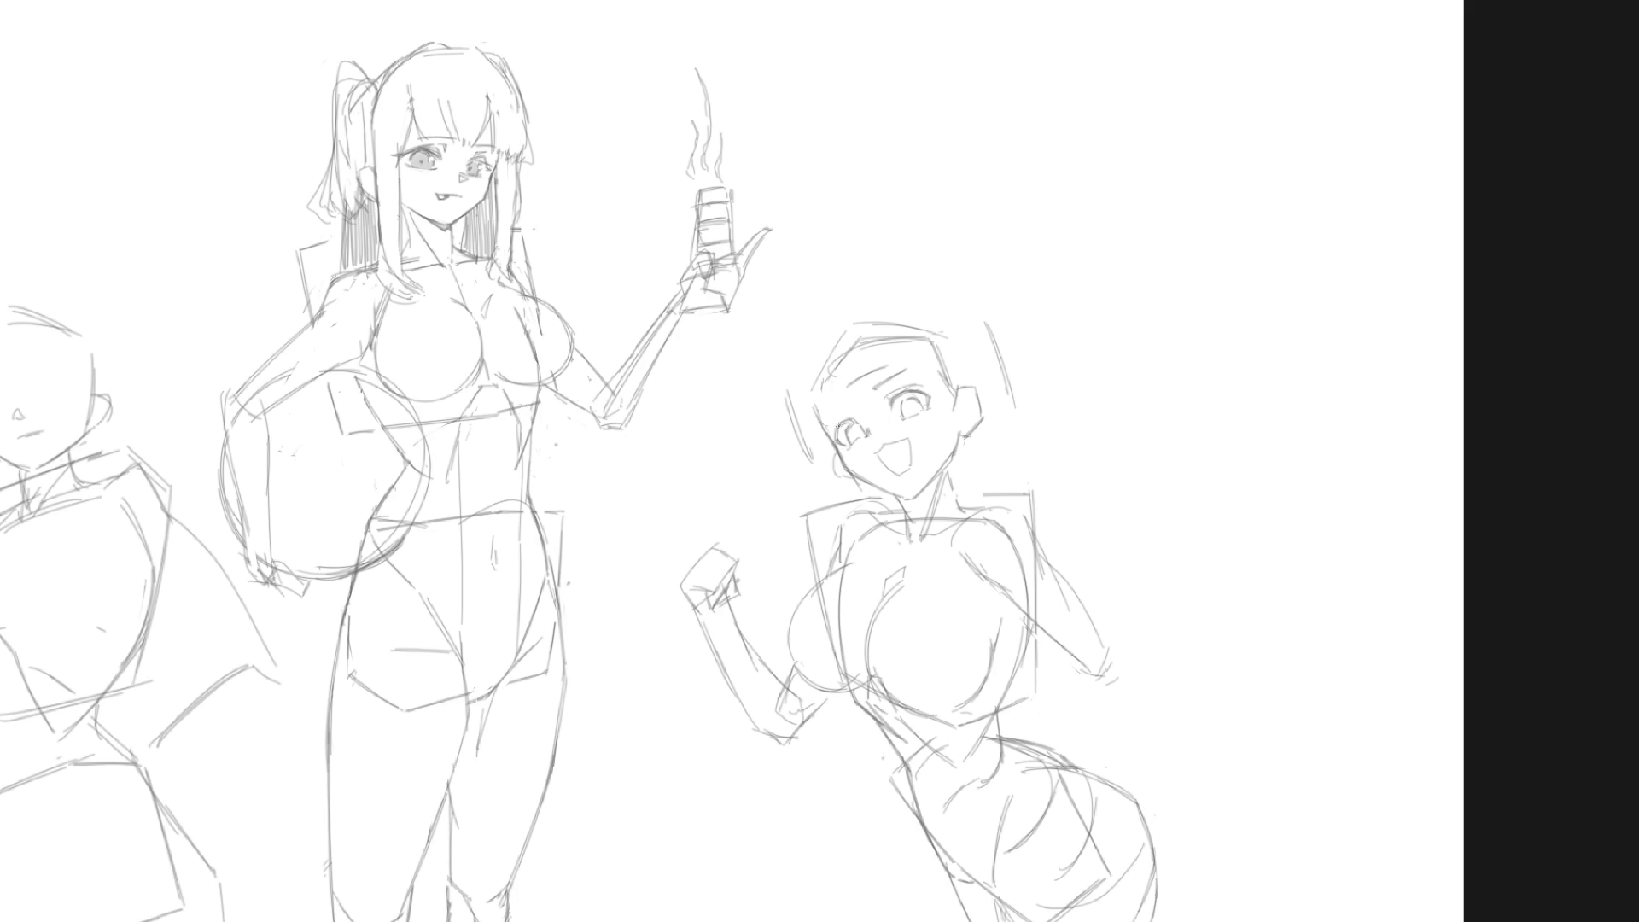
drag(837, 426, 833, 434)
drag(824, 415, 845, 409)
Step: Mirror the view to check proportions, then zoom back in on the upright face
ctrl+alt+click(1022, 485)
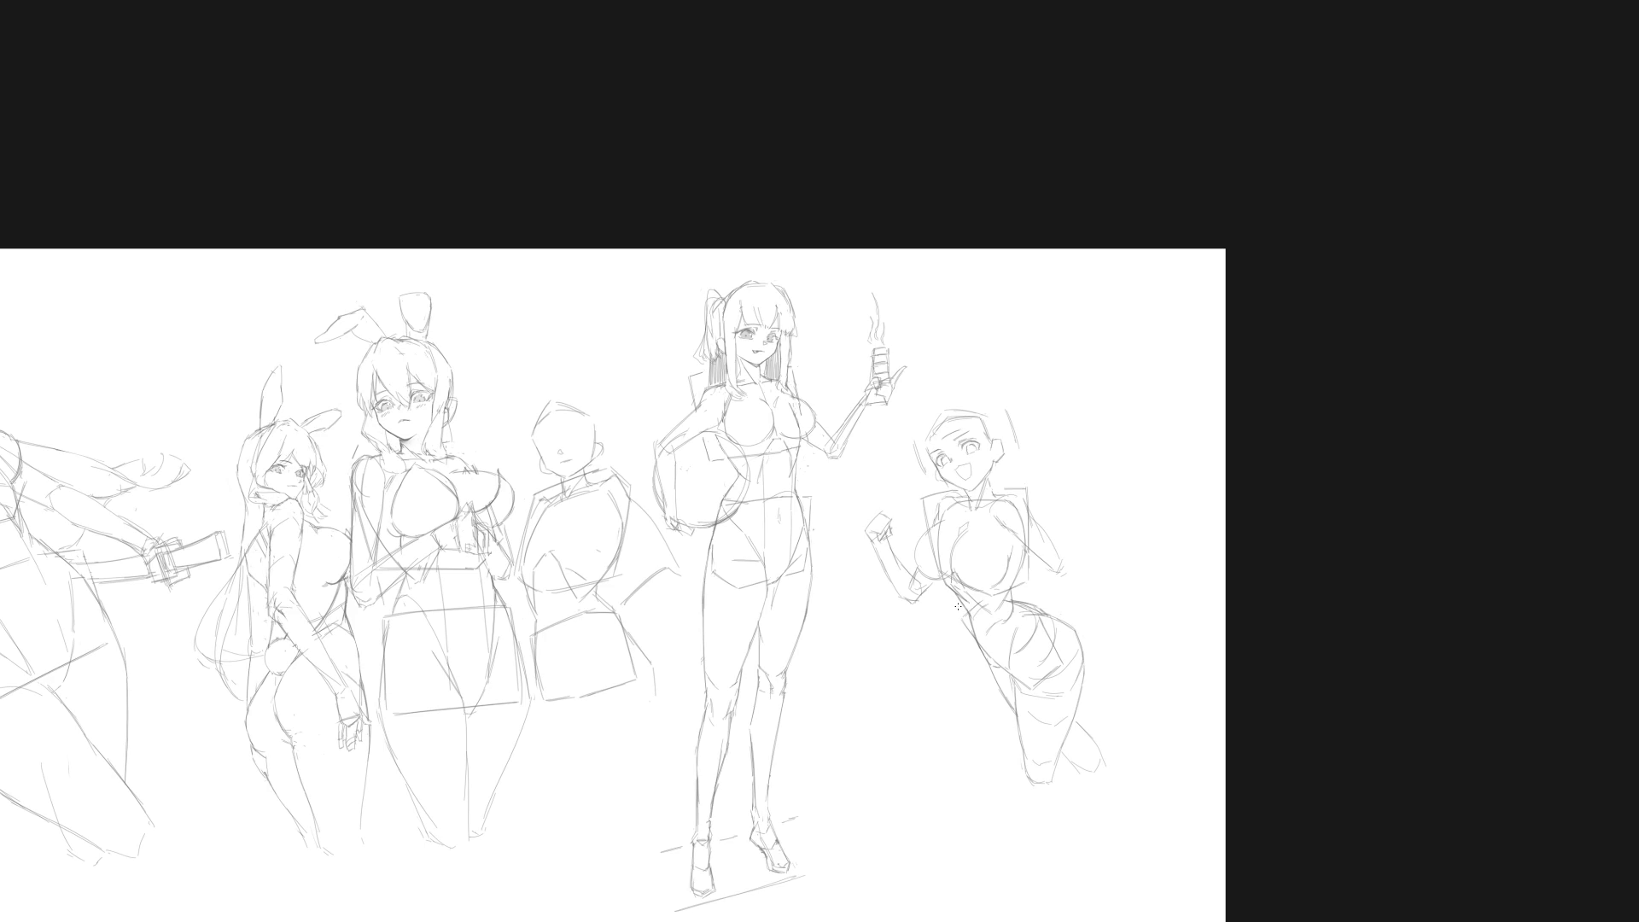
mouse_move(957, 606)
mouse_down()
mouse_move(863, 534)
mouse_move(1178, 459)
mouse_up()
ctrl+alt+click(924, 597)
key(h)
drag(924, 597, 1377, 658)
scroll(919, 610, up, 5)
drag(842, 524, 920, 610)
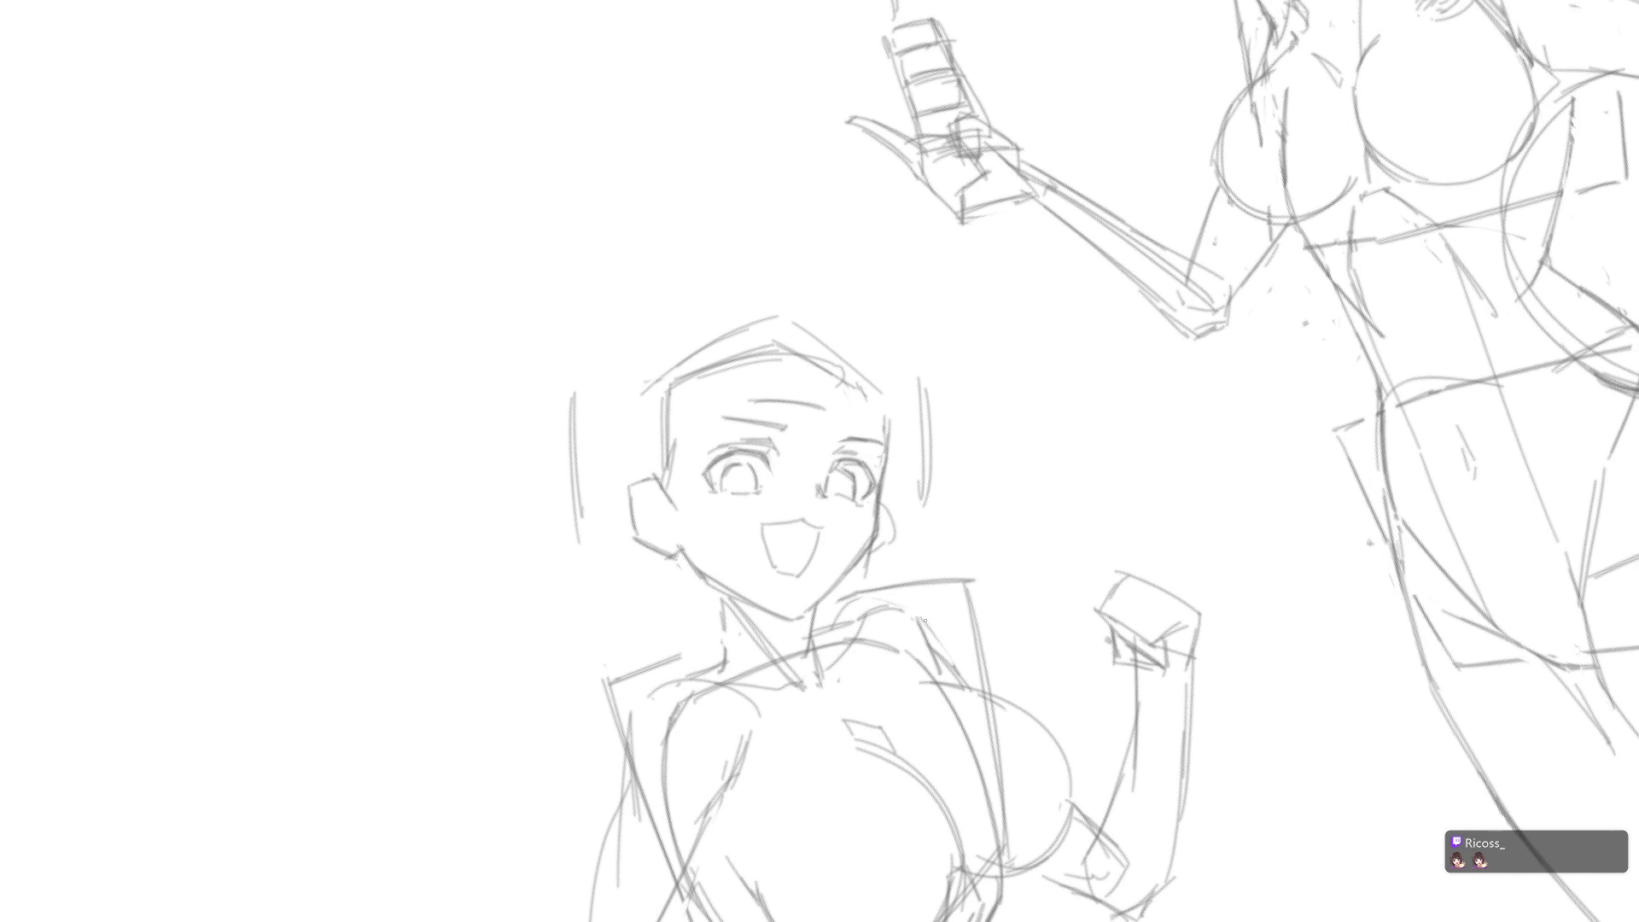
key(5)
Step: Lasso the girl's left eye and free-transform it into a new shape and position
key(l)
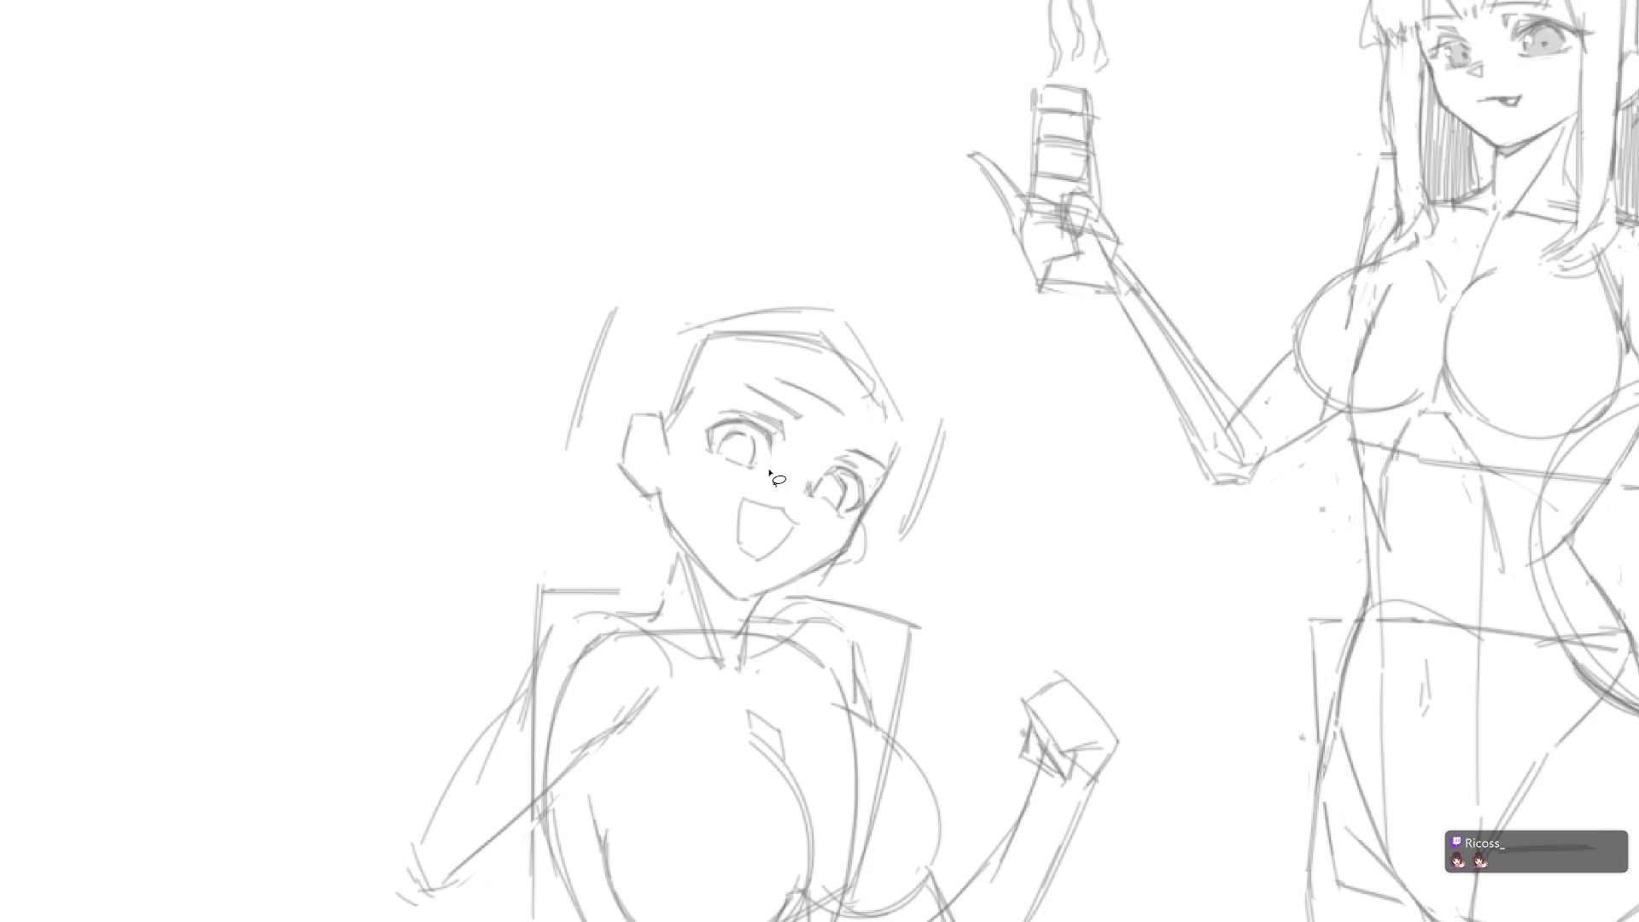
mouse_move(785, 397)
mouse_down()
mouse_move(749, 495)
mouse_move(792, 414)
mouse_up()
key(ctrl+t)
key(Return)
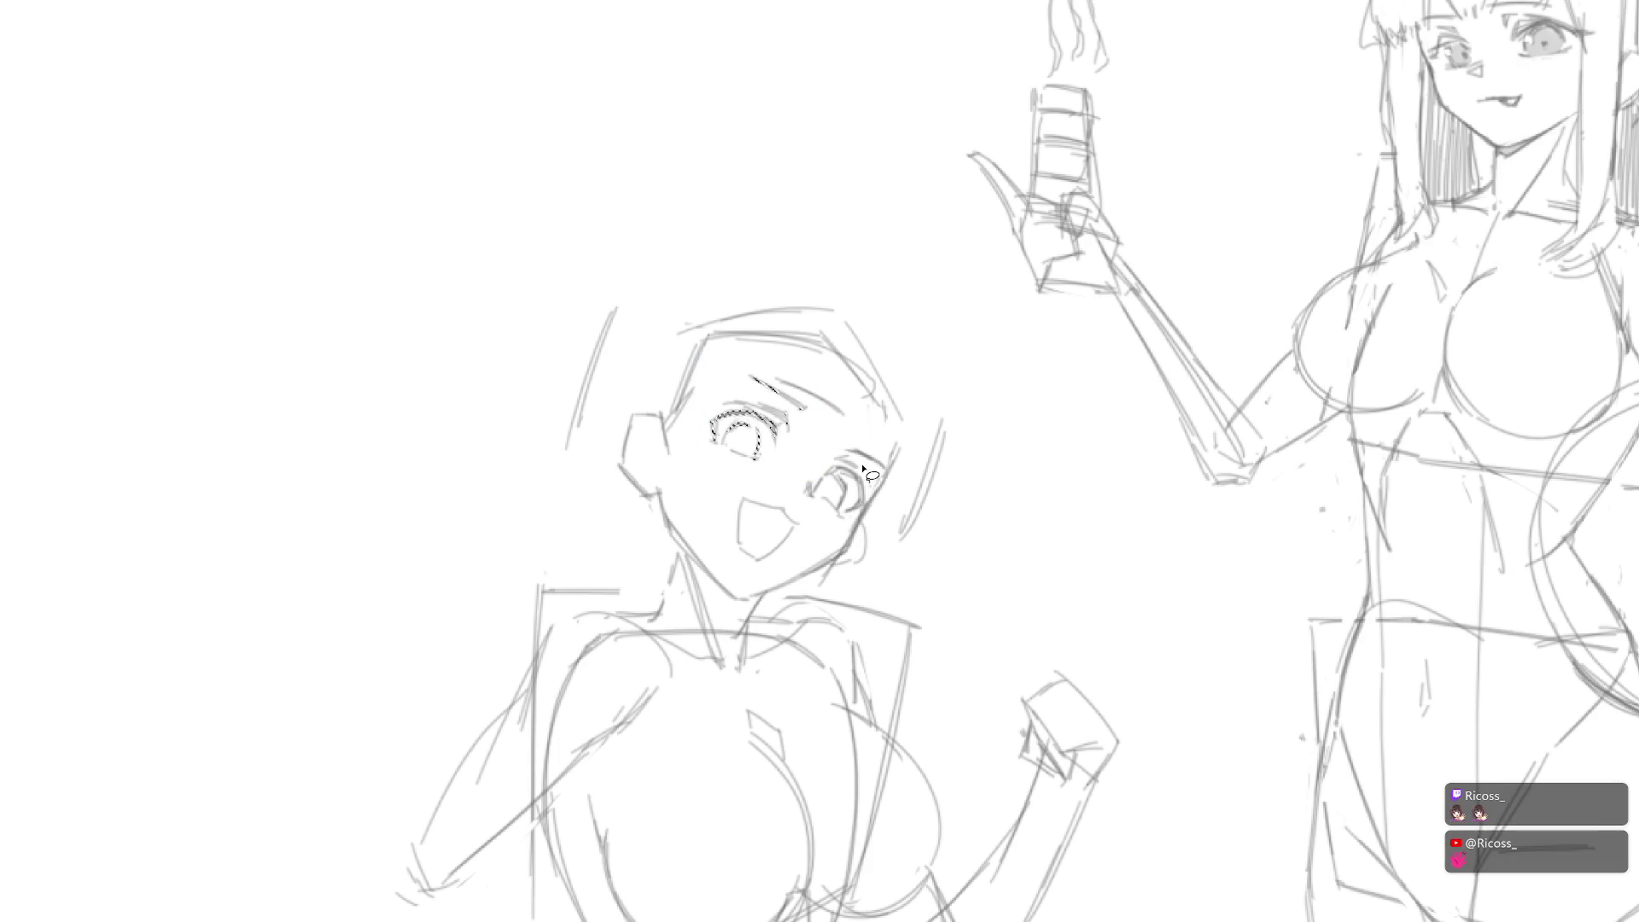
scroll(1068, 638, down, 5)
drag(1069, 638, 905, 585)
key(h)
drag(1245, 586, 743, 567)
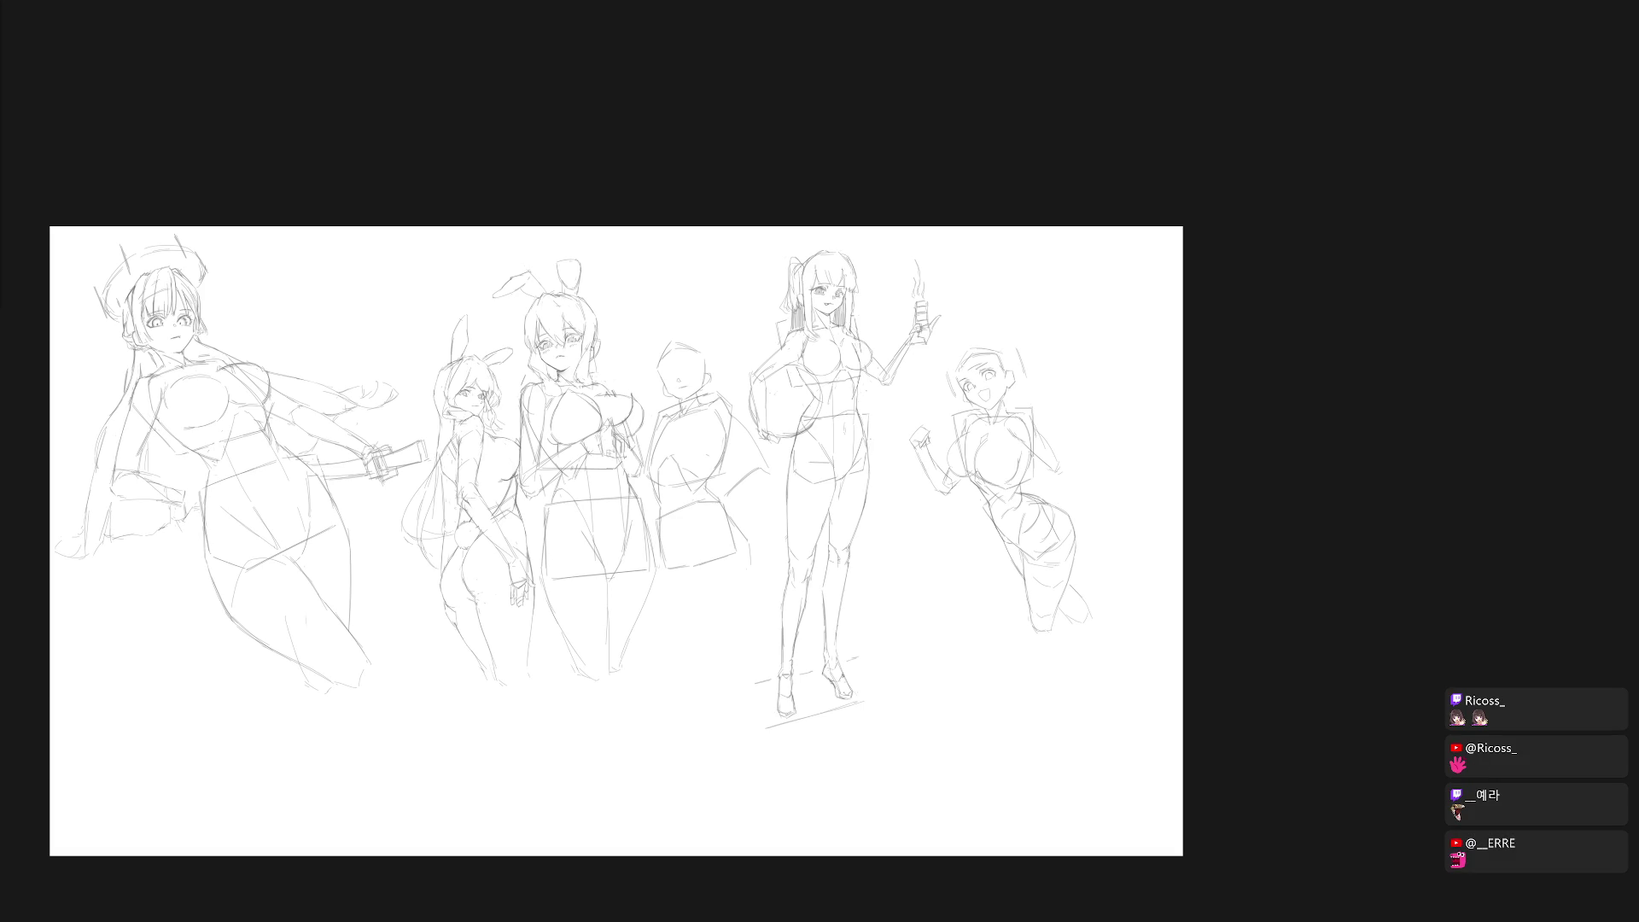
Step: Add a short stroke beside the girl's head and straighten the view upright
scroll(1109, 440, up, 5)
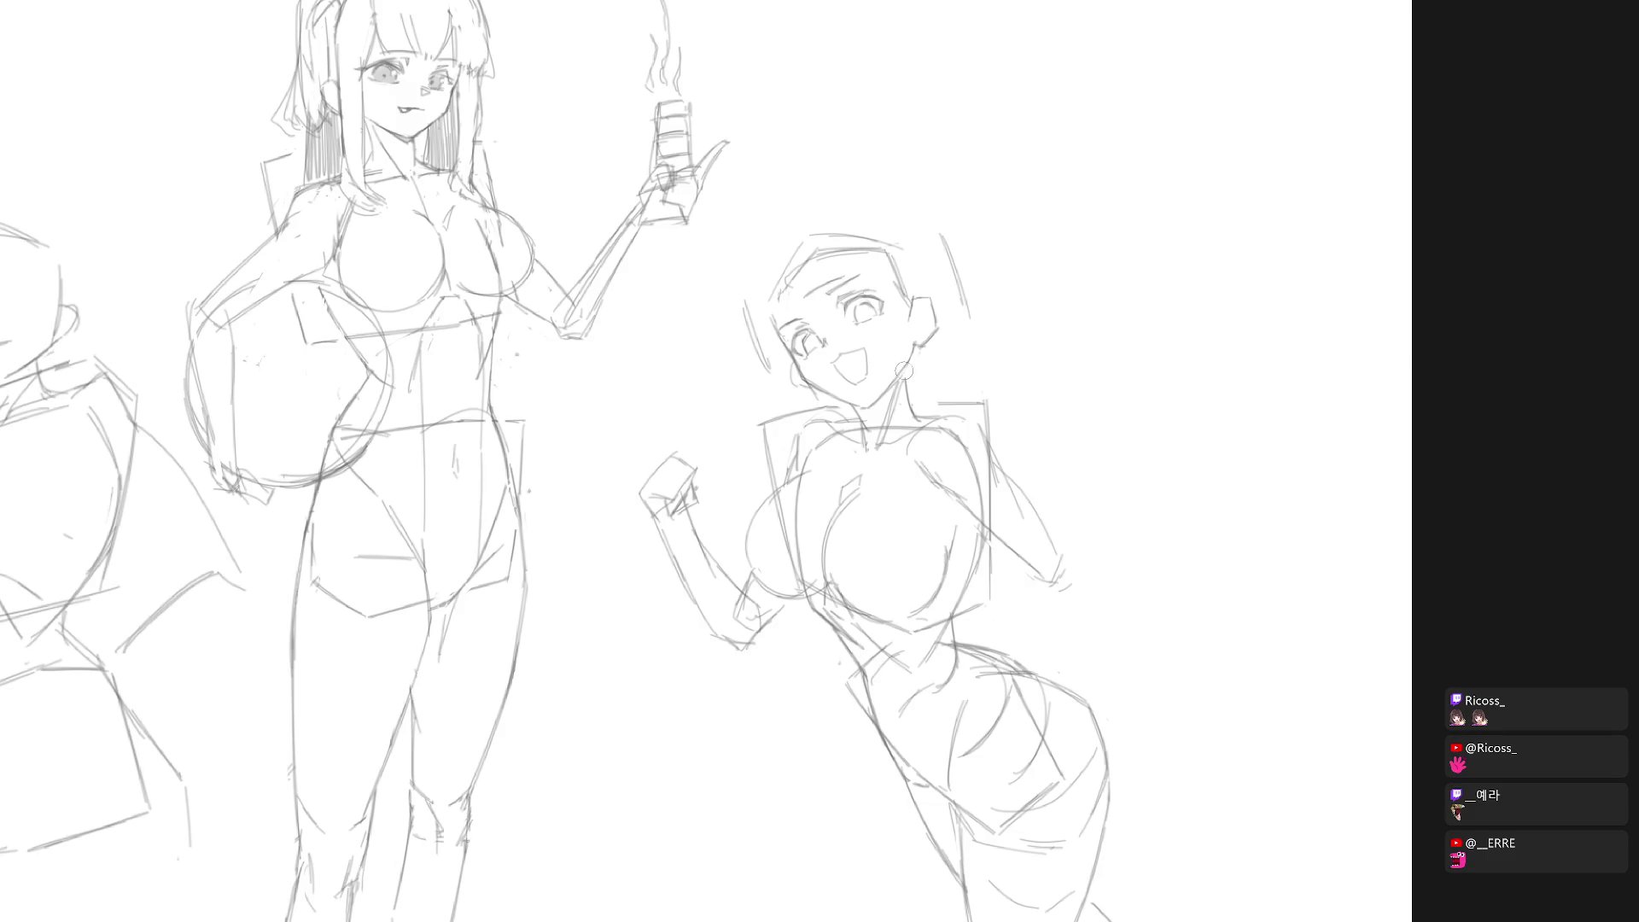
scroll(947, 323, down, 2)
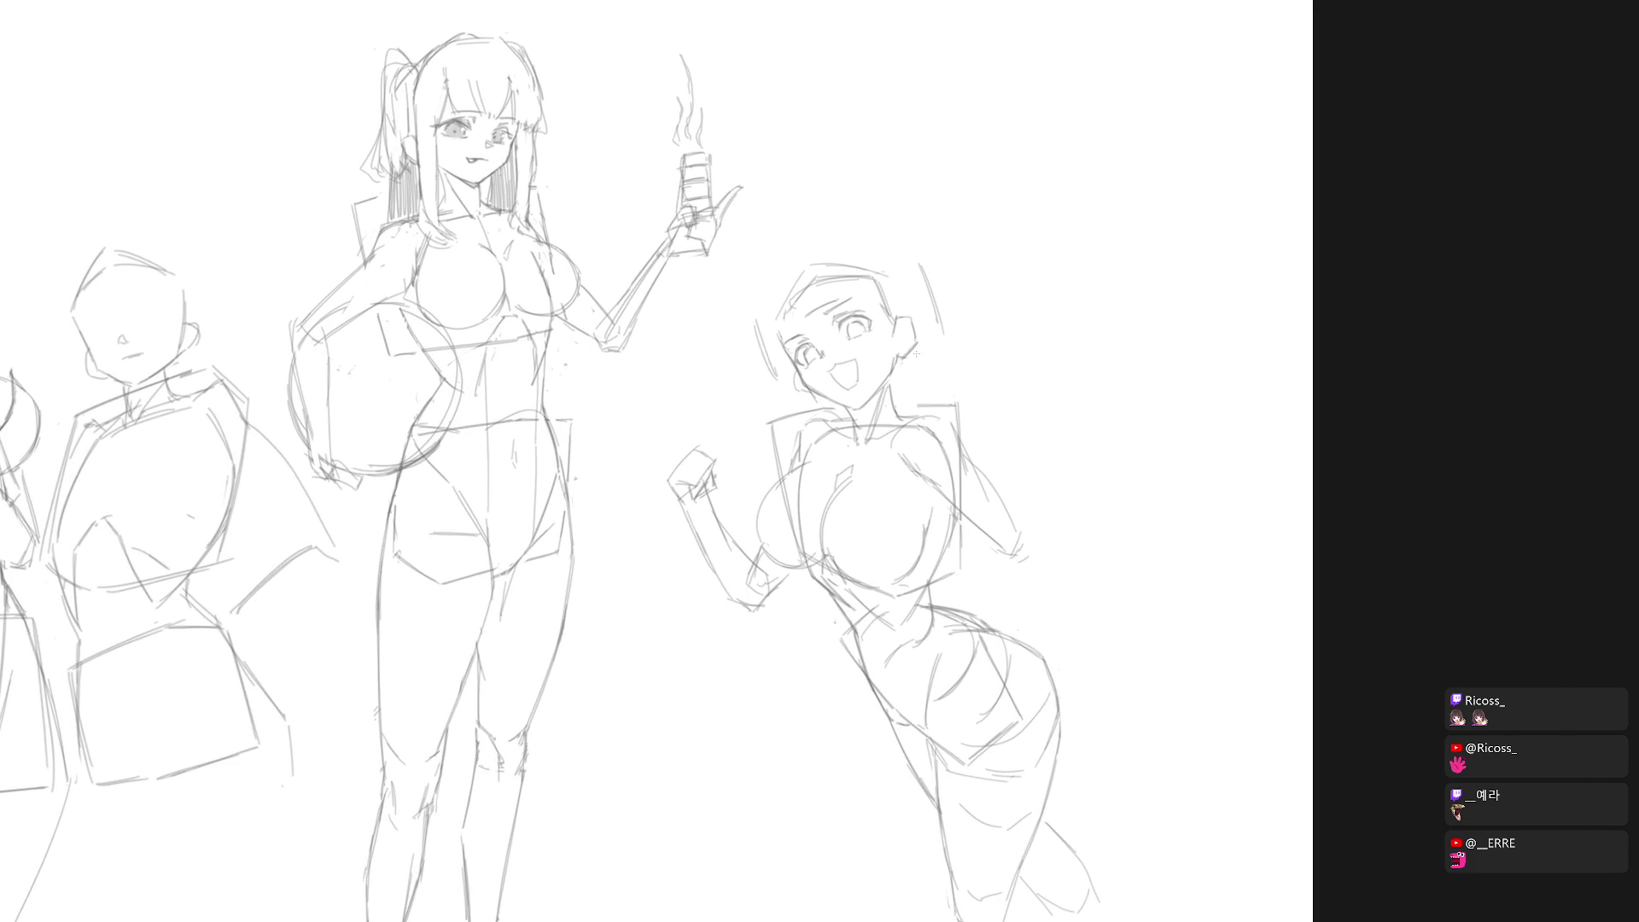
mouse_move(766, 318)
mouse_down()
mouse_move(778, 384)
mouse_move(801, 384)
mouse_up()
drag(995, 478, 851, 372)
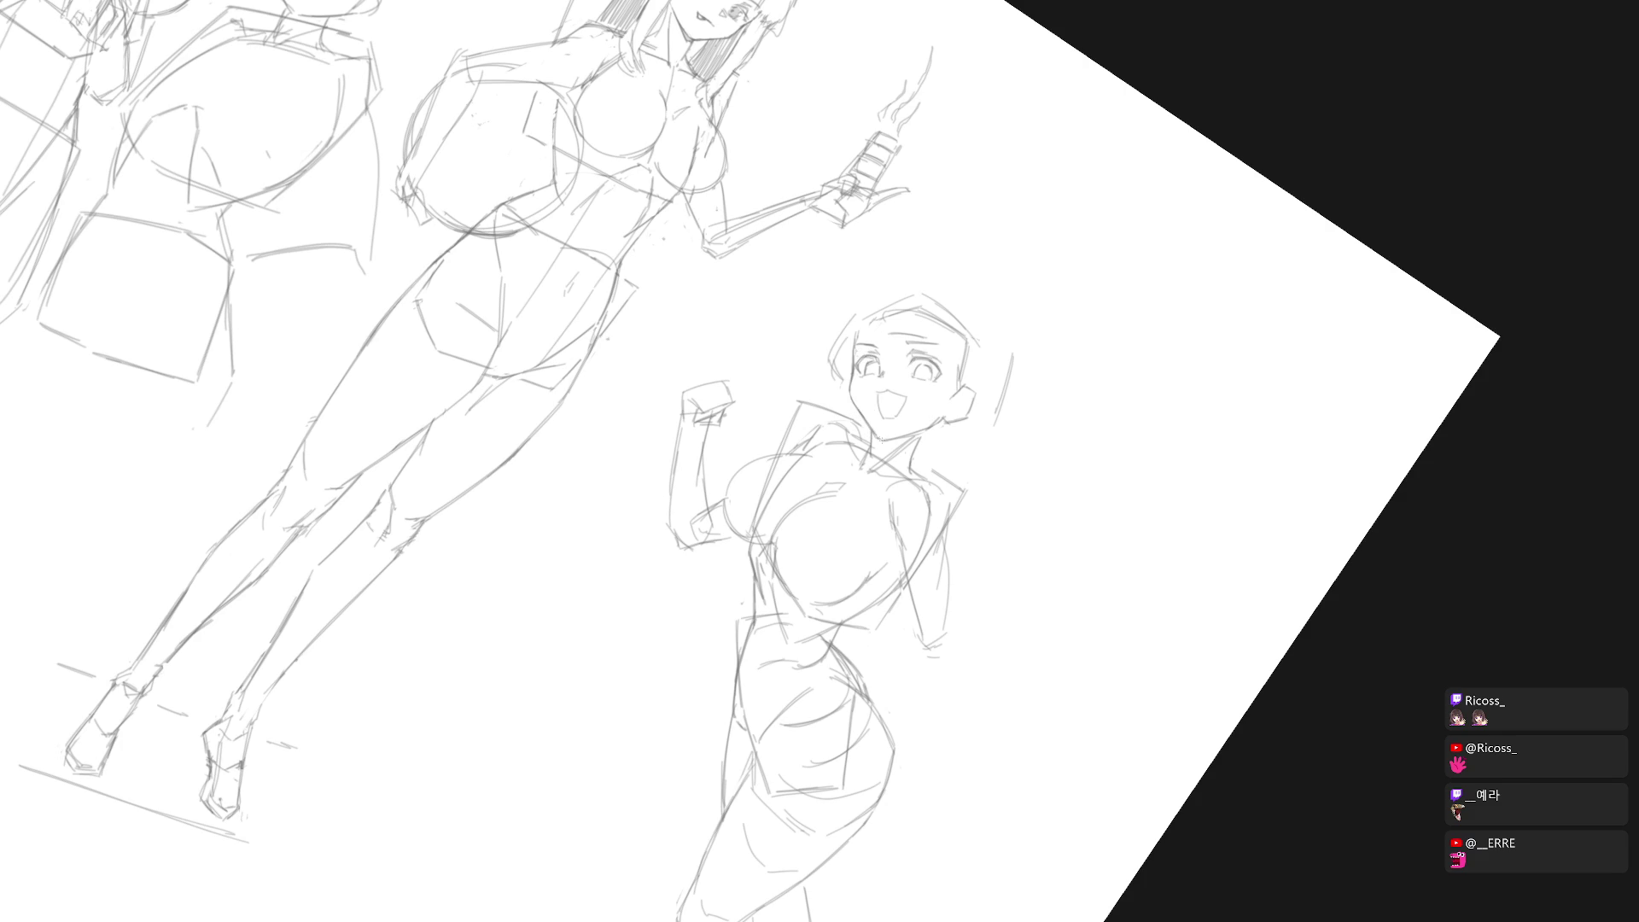
key(5)
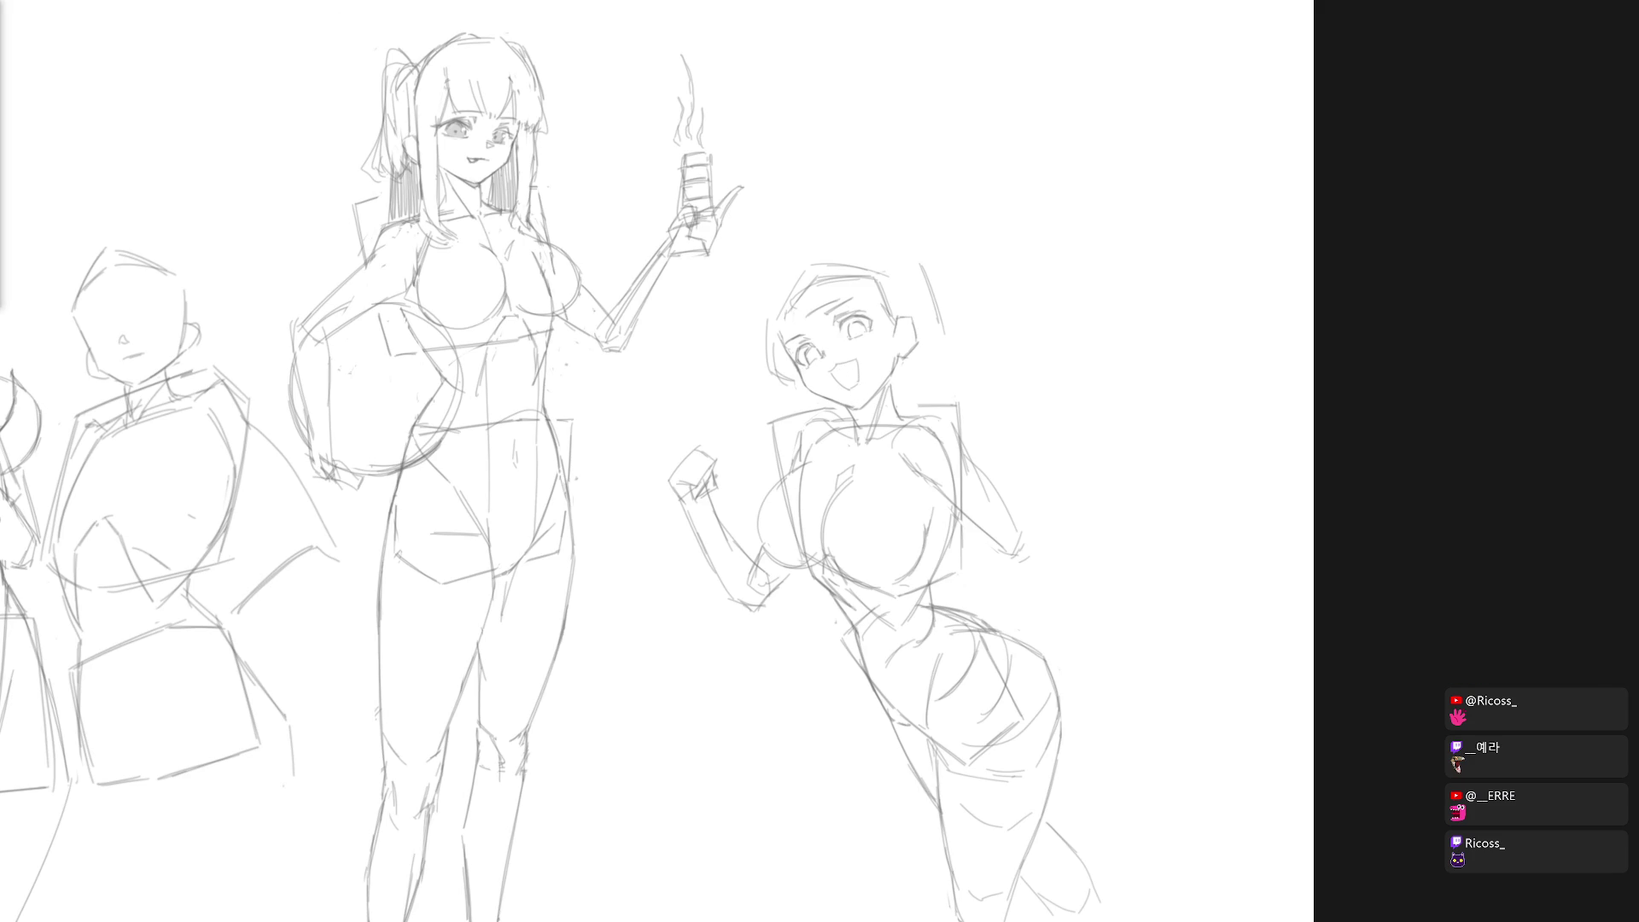
Step: Erase the old mouth lines and draw a new wide open-smile mouth
drag(845, 370, 841, 380)
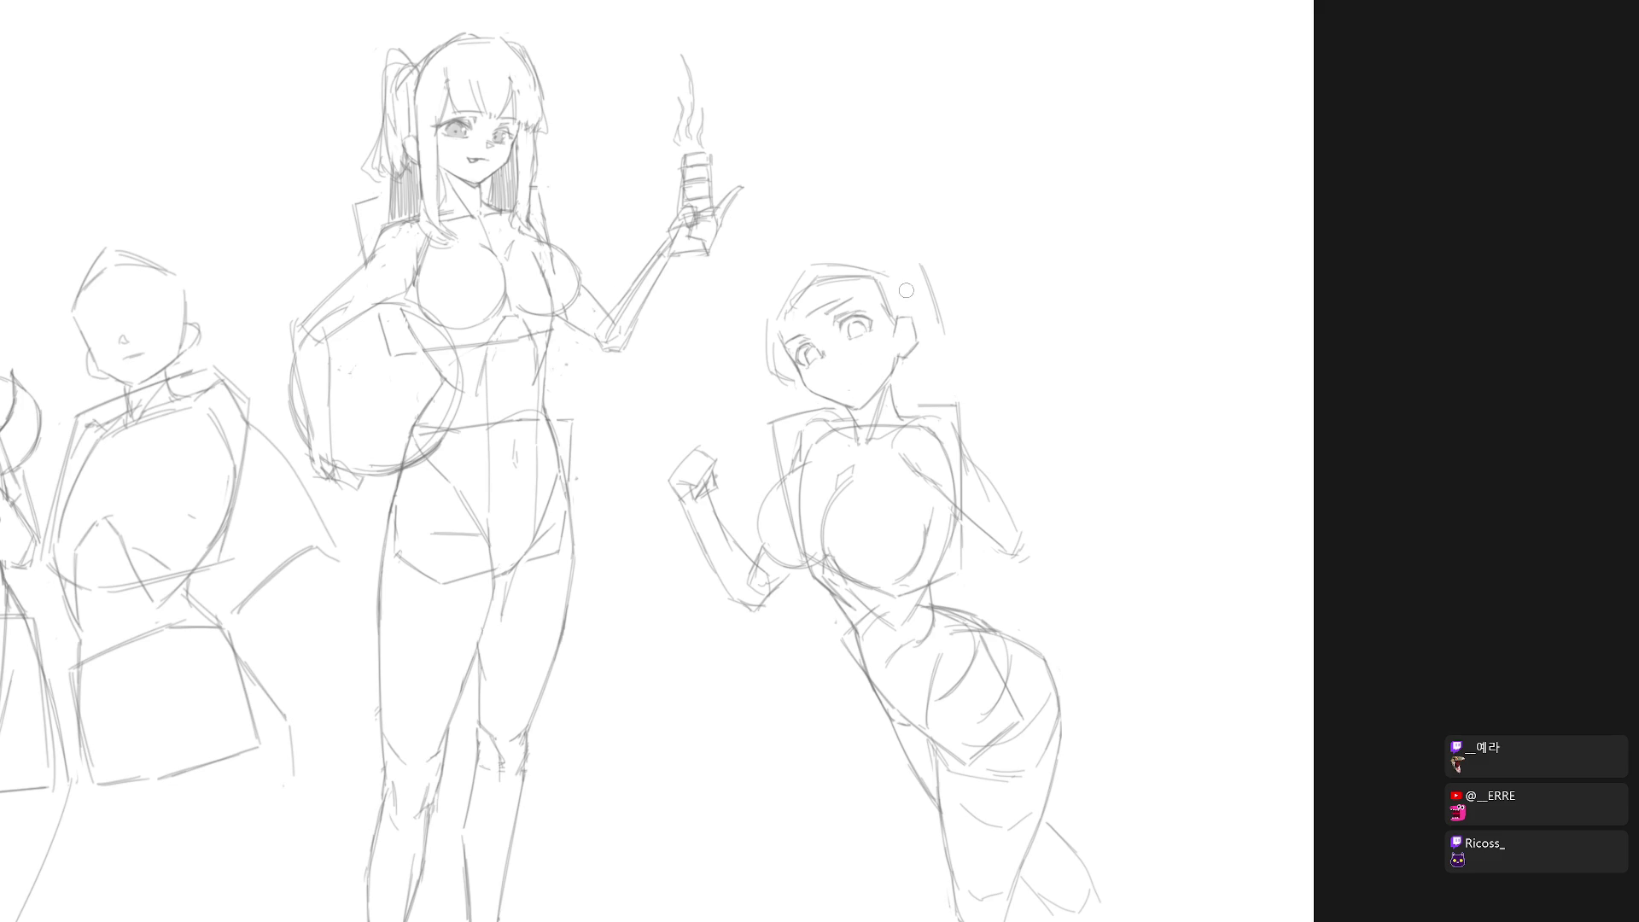
drag(828, 371, 852, 367)
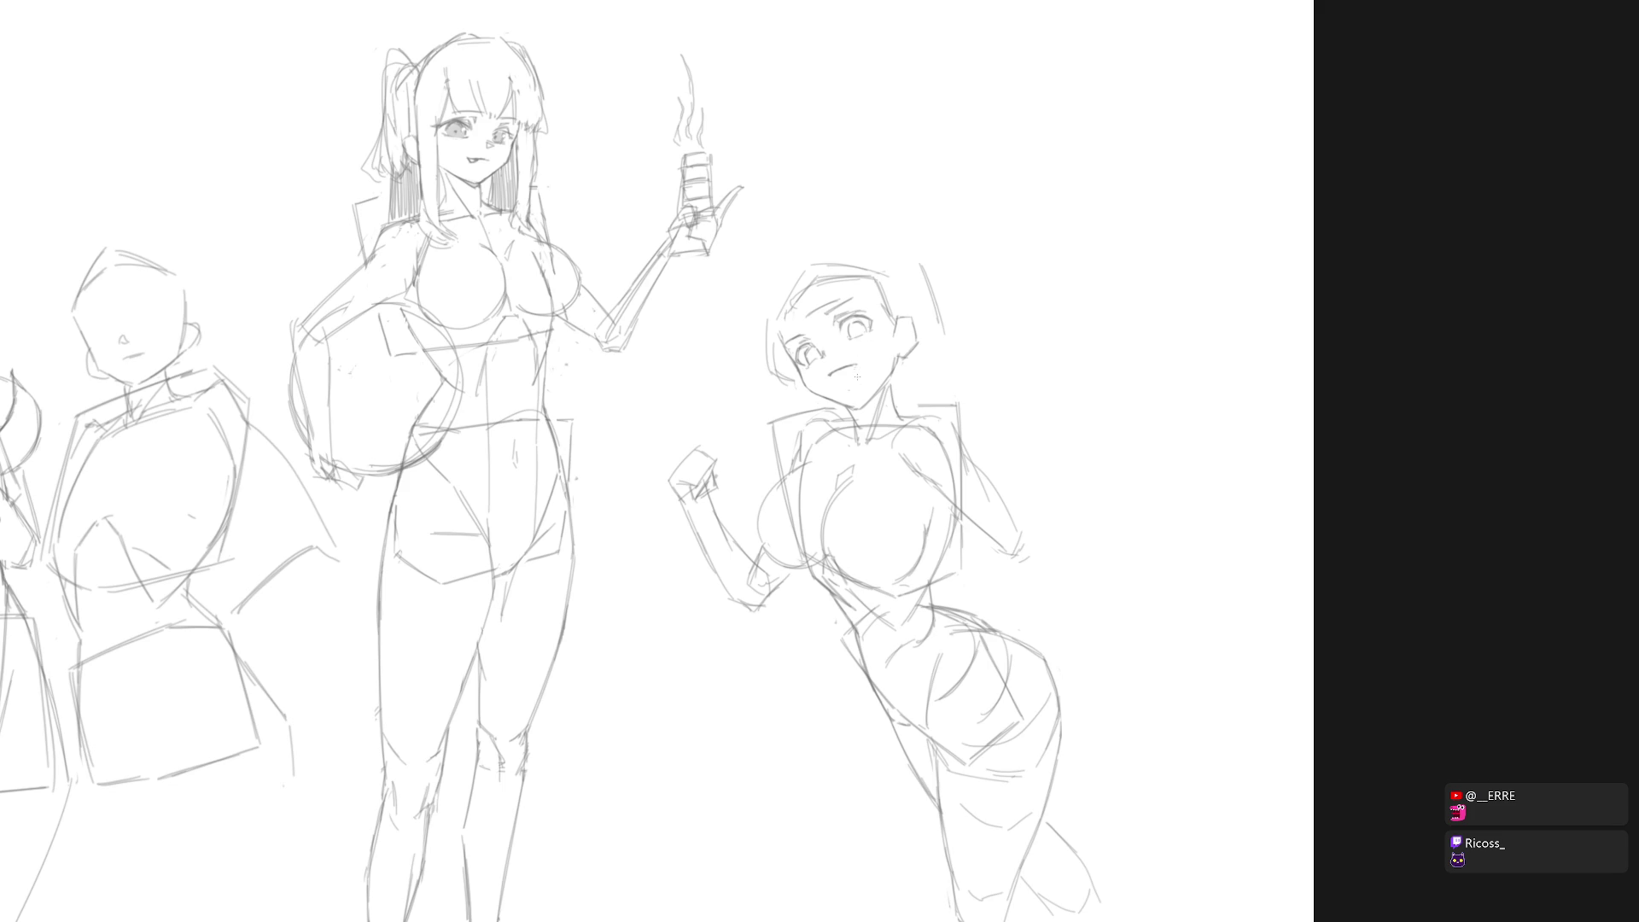
drag(859, 373, 852, 386)
scroll(966, 544, down, 2)
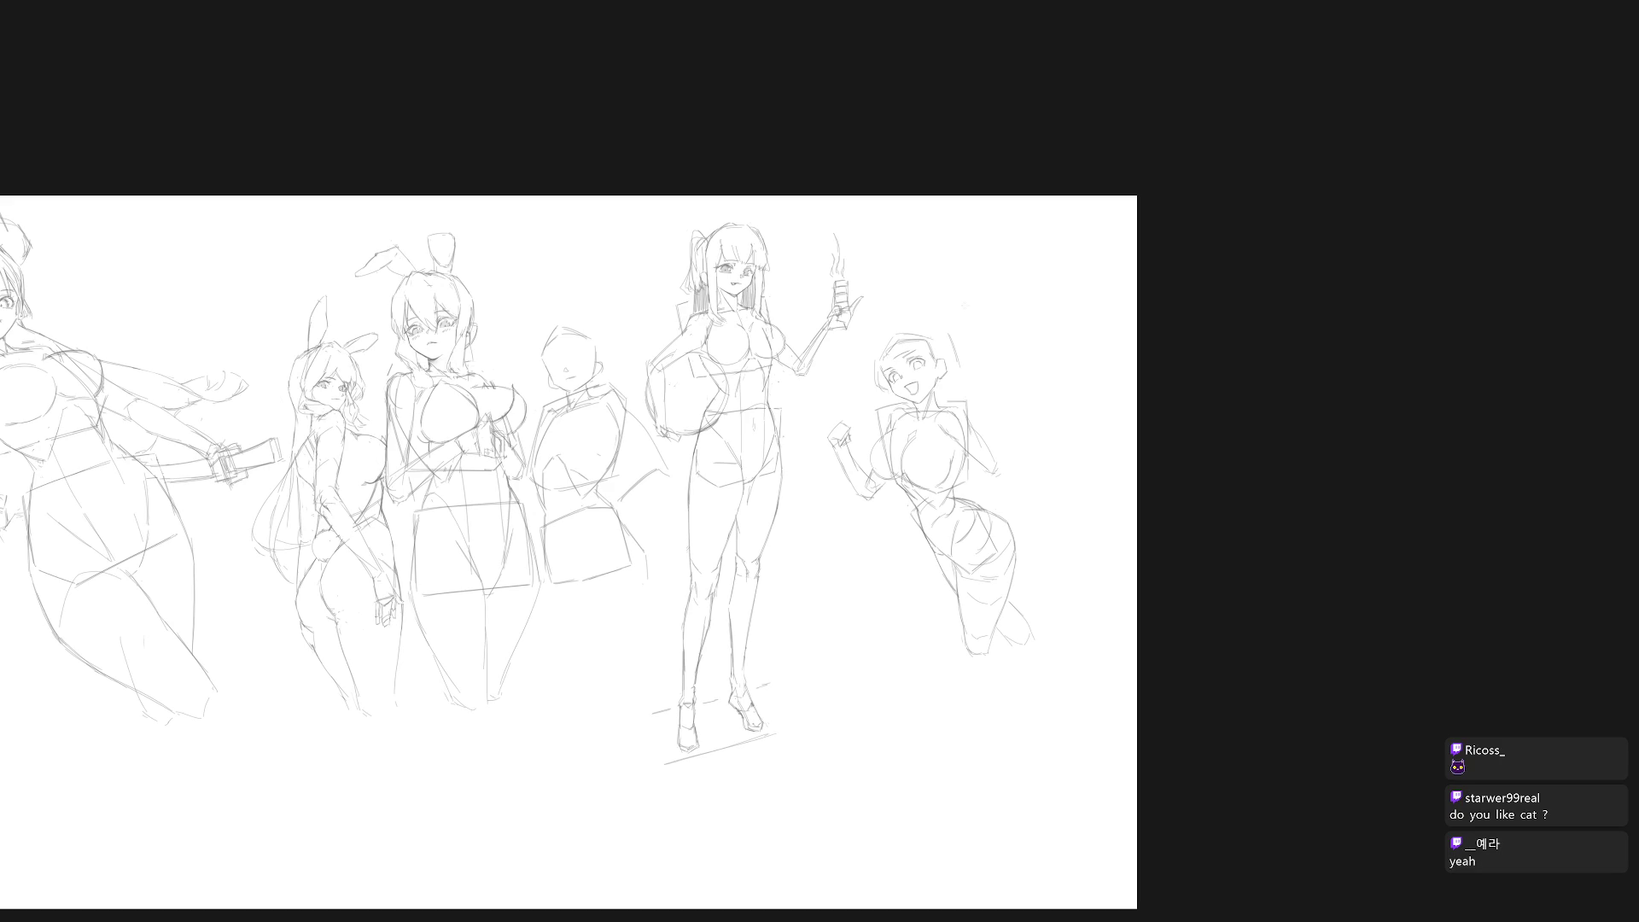
scroll(988, 318, up, 2)
Step: Mirror the view to check proportions, then return to the right-hand figures
scroll(893, 575, down, 5)
key(h)
scroll(672, 400, up, 4)
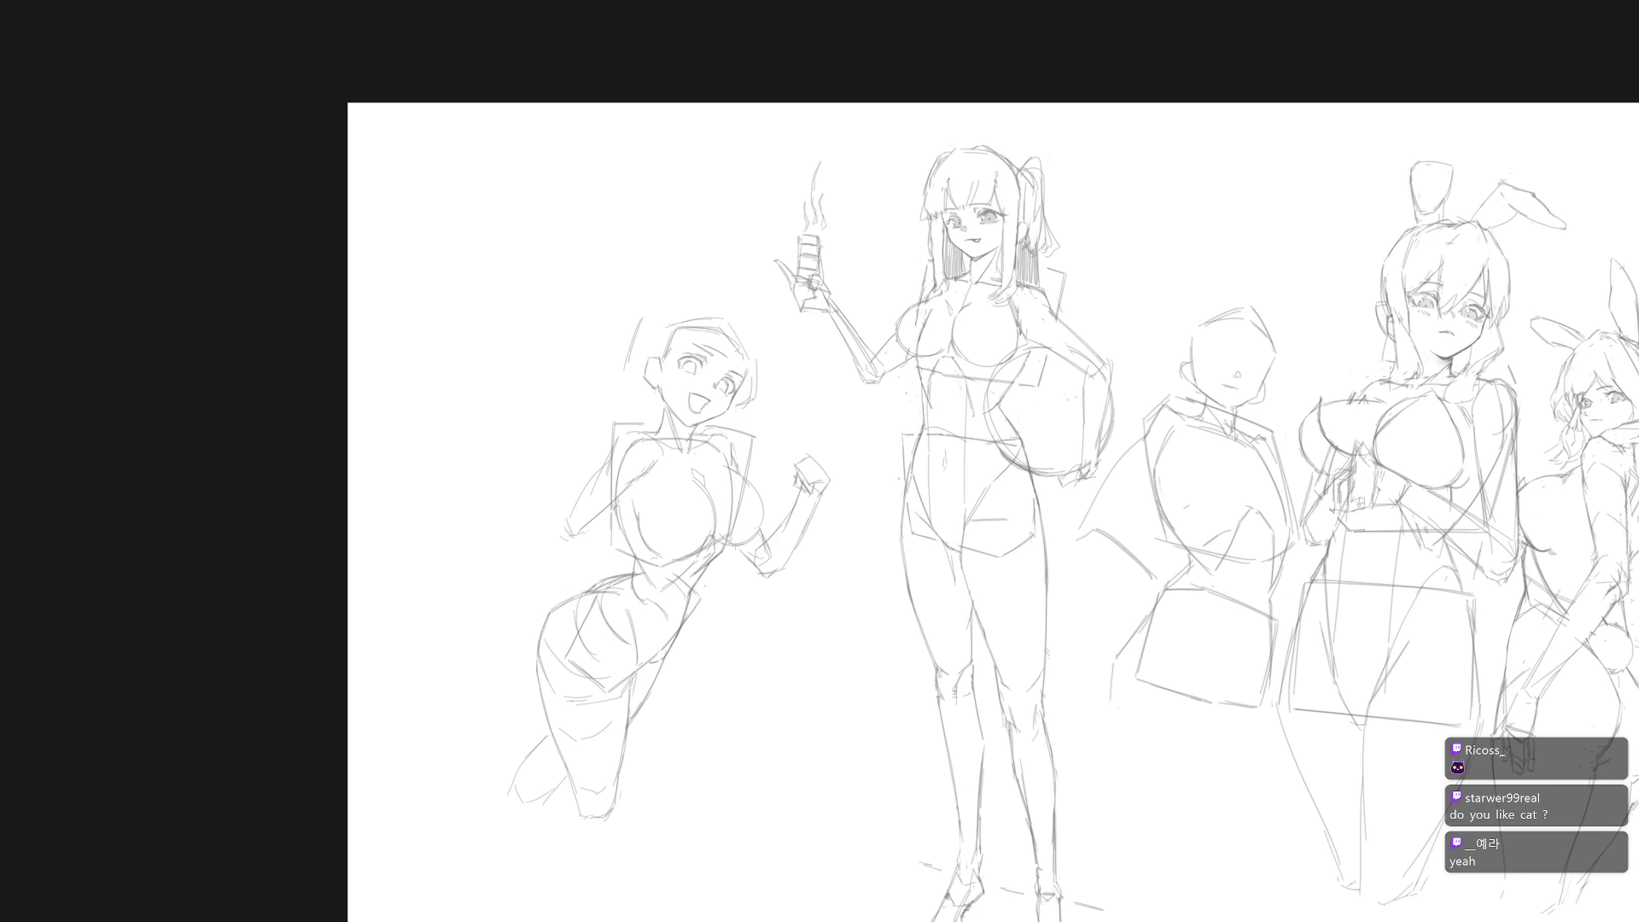
scroll(1015, 572, down, 5)
drag(1025, 586, 783, 552)
key(h)
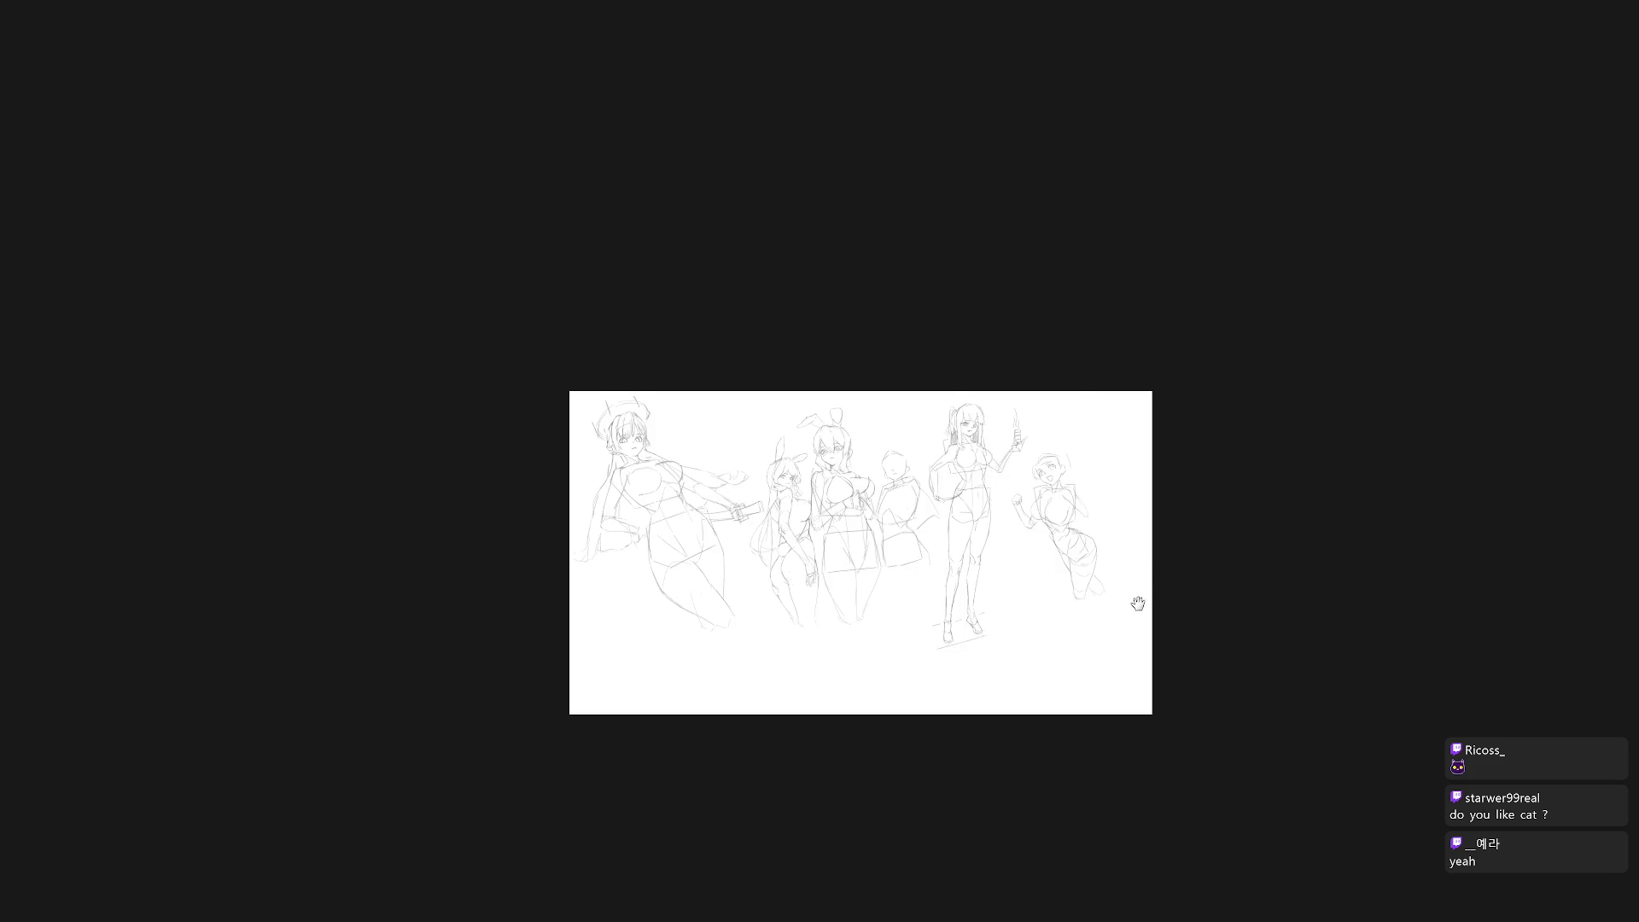
drag(1142, 602, 975, 629)
scroll(895, 517, up, 5)
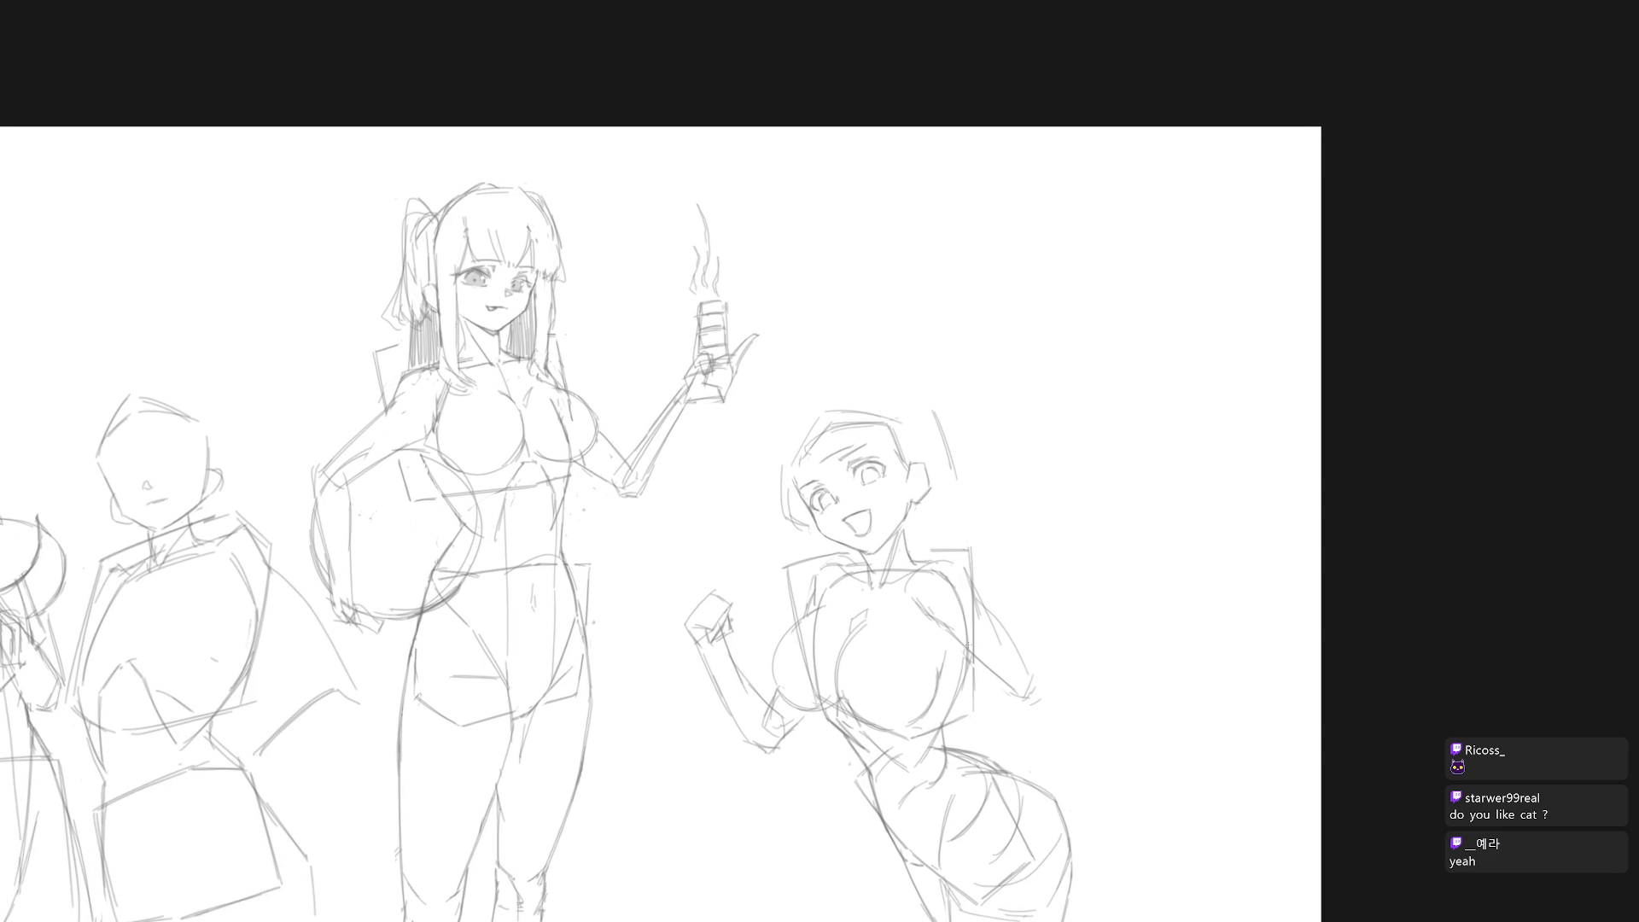
Step: Remove the stray neck strokes and brush a new hair outline down to the jaw and over the head
key(l)
key(ctrl+z)
key(b)
drag(796, 411, 778, 508)
mouse_move(808, 403)
mouse_down()
mouse_move(881, 390)
mouse_move(913, 407)
mouse_move(878, 388)
mouse_up()
key(ctrl+z)
key(ctrl+z)
drag(811, 408, 880, 395)
key(ctrl+minus)
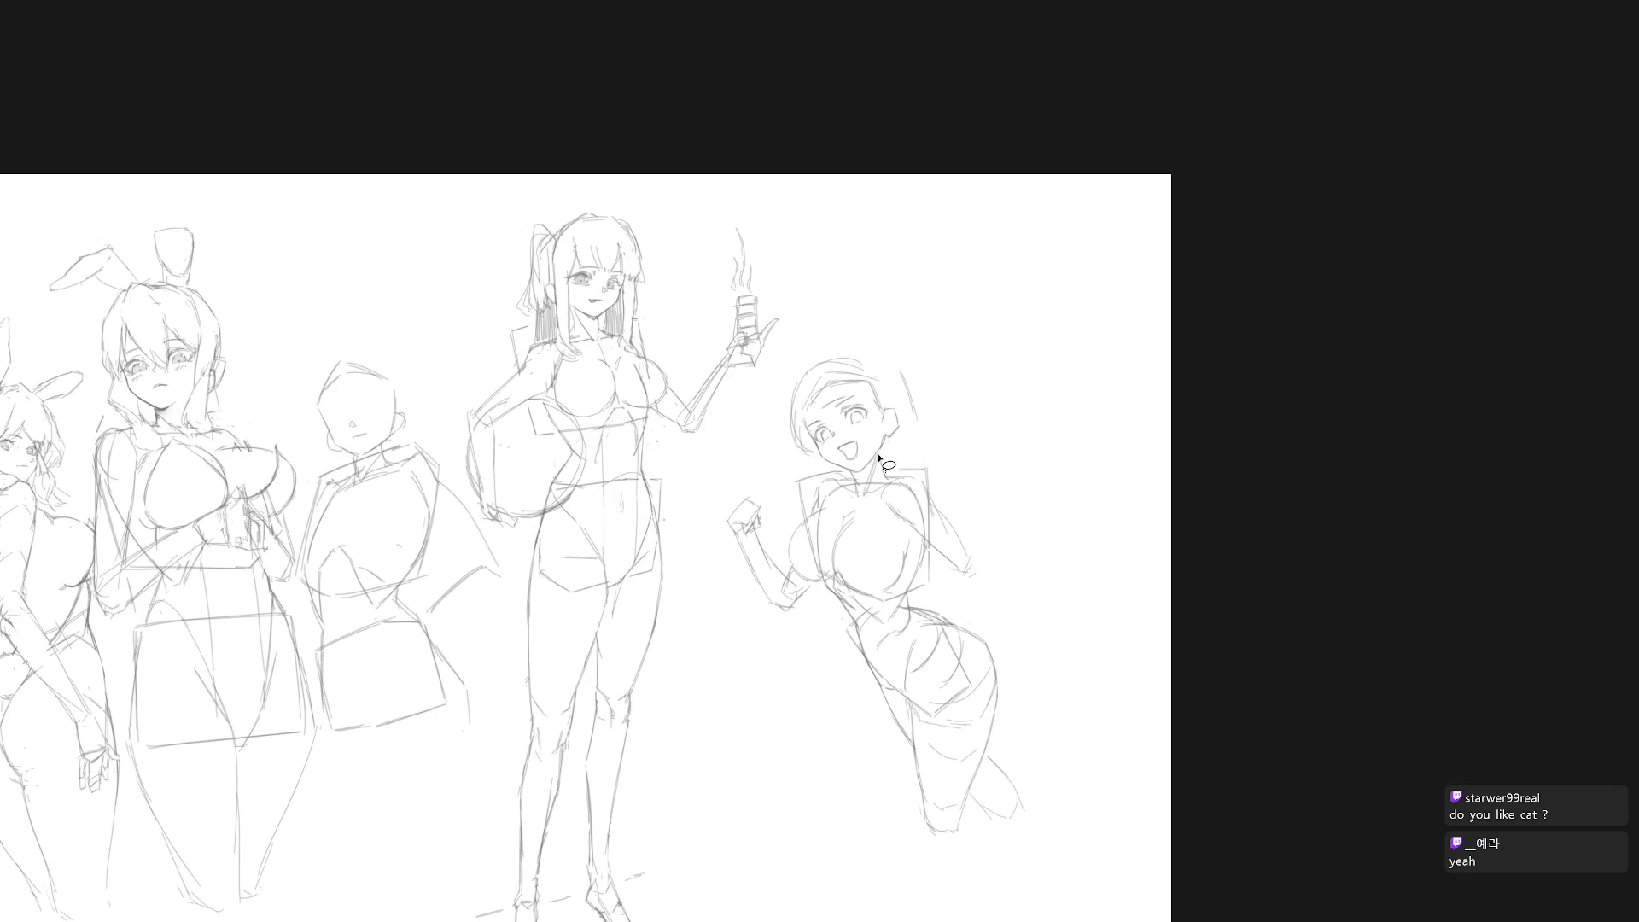
Step: Lasso the whole head and rotate it about 6.8 degrees
mouse_move(871, 458)
mouse_down()
mouse_move(907, 440)
mouse_move(840, 343)
mouse_move(811, 468)
mouse_move(867, 485)
mouse_move(888, 443)
mouse_up()
scroll(887, 443, up, 1)
key(ctrl+t)
drag(939, 317, 952, 336)
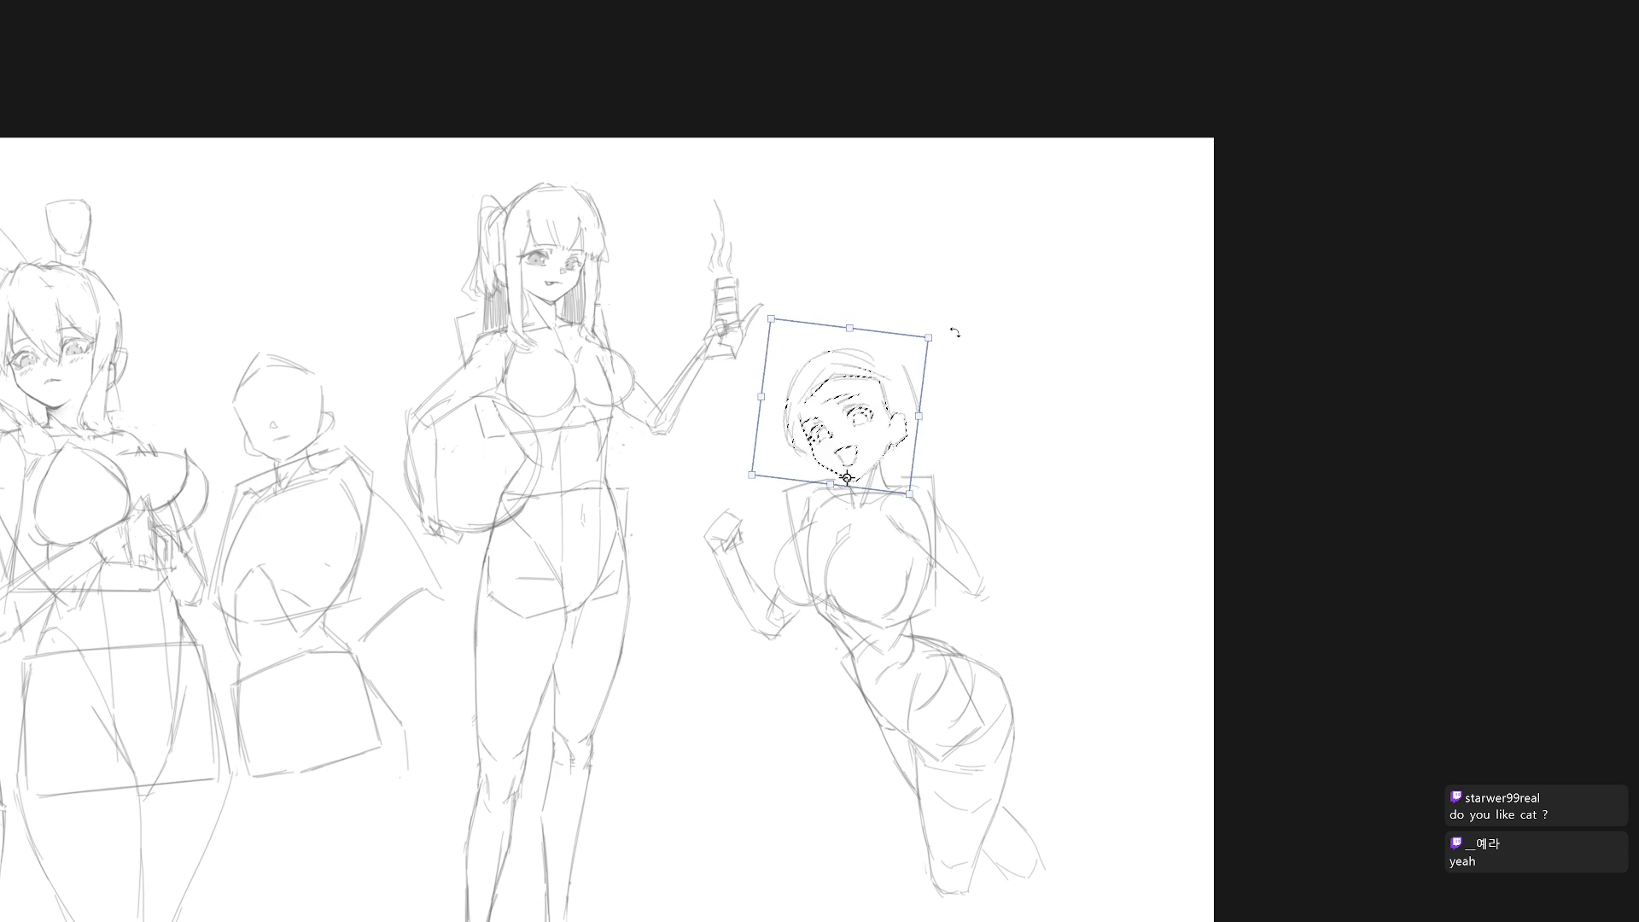
key(Return)
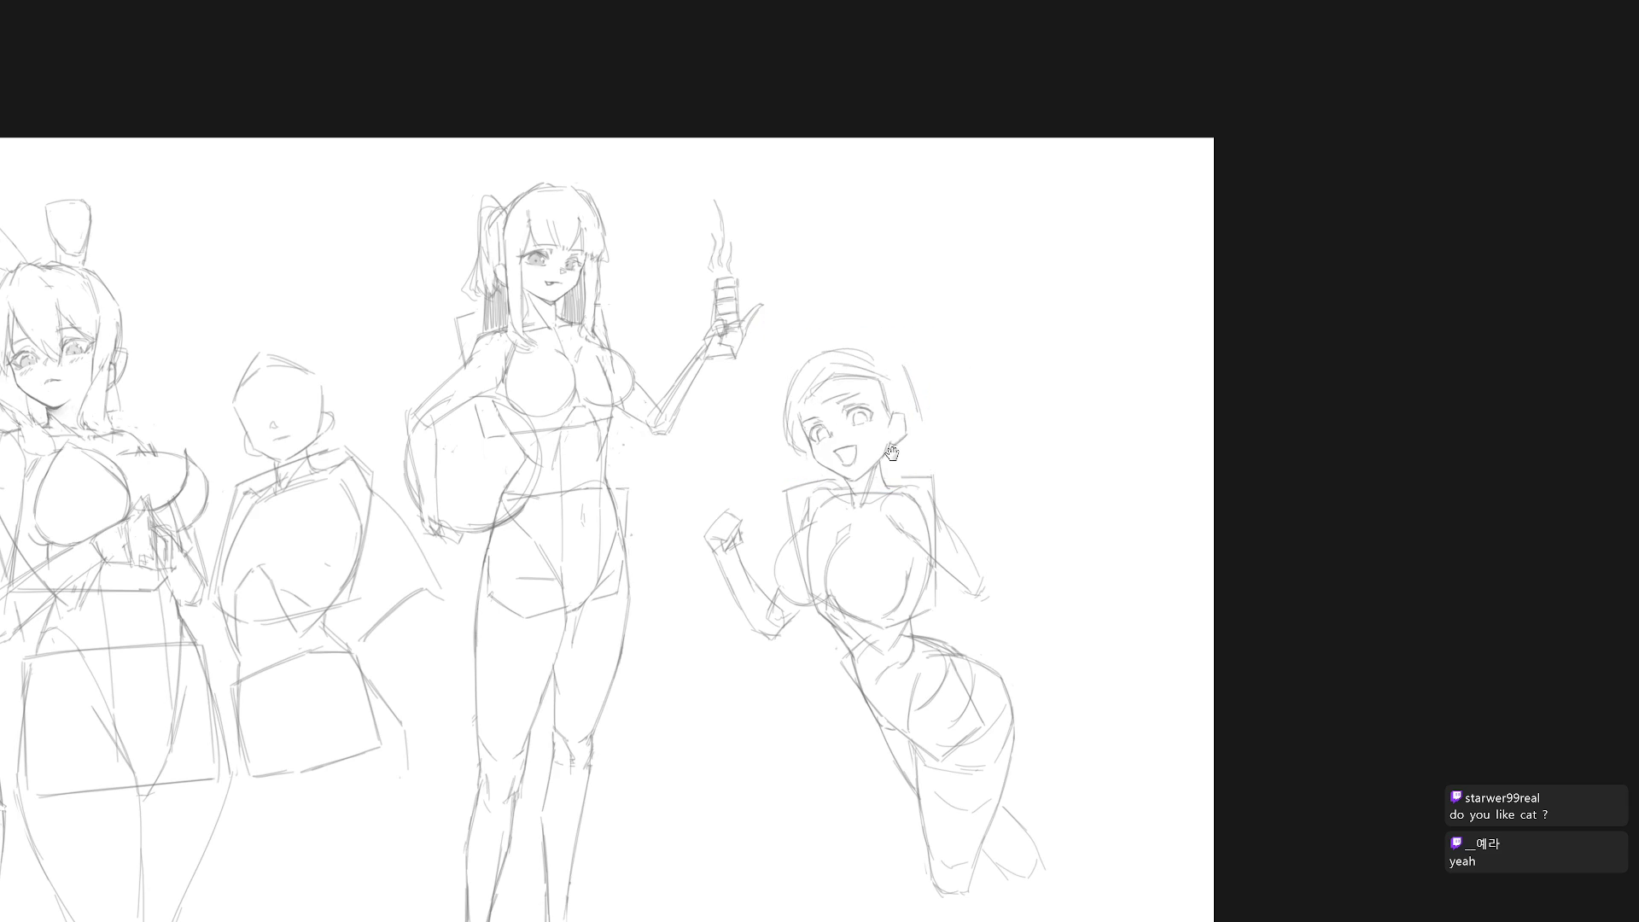
scroll(922, 493, down, 1)
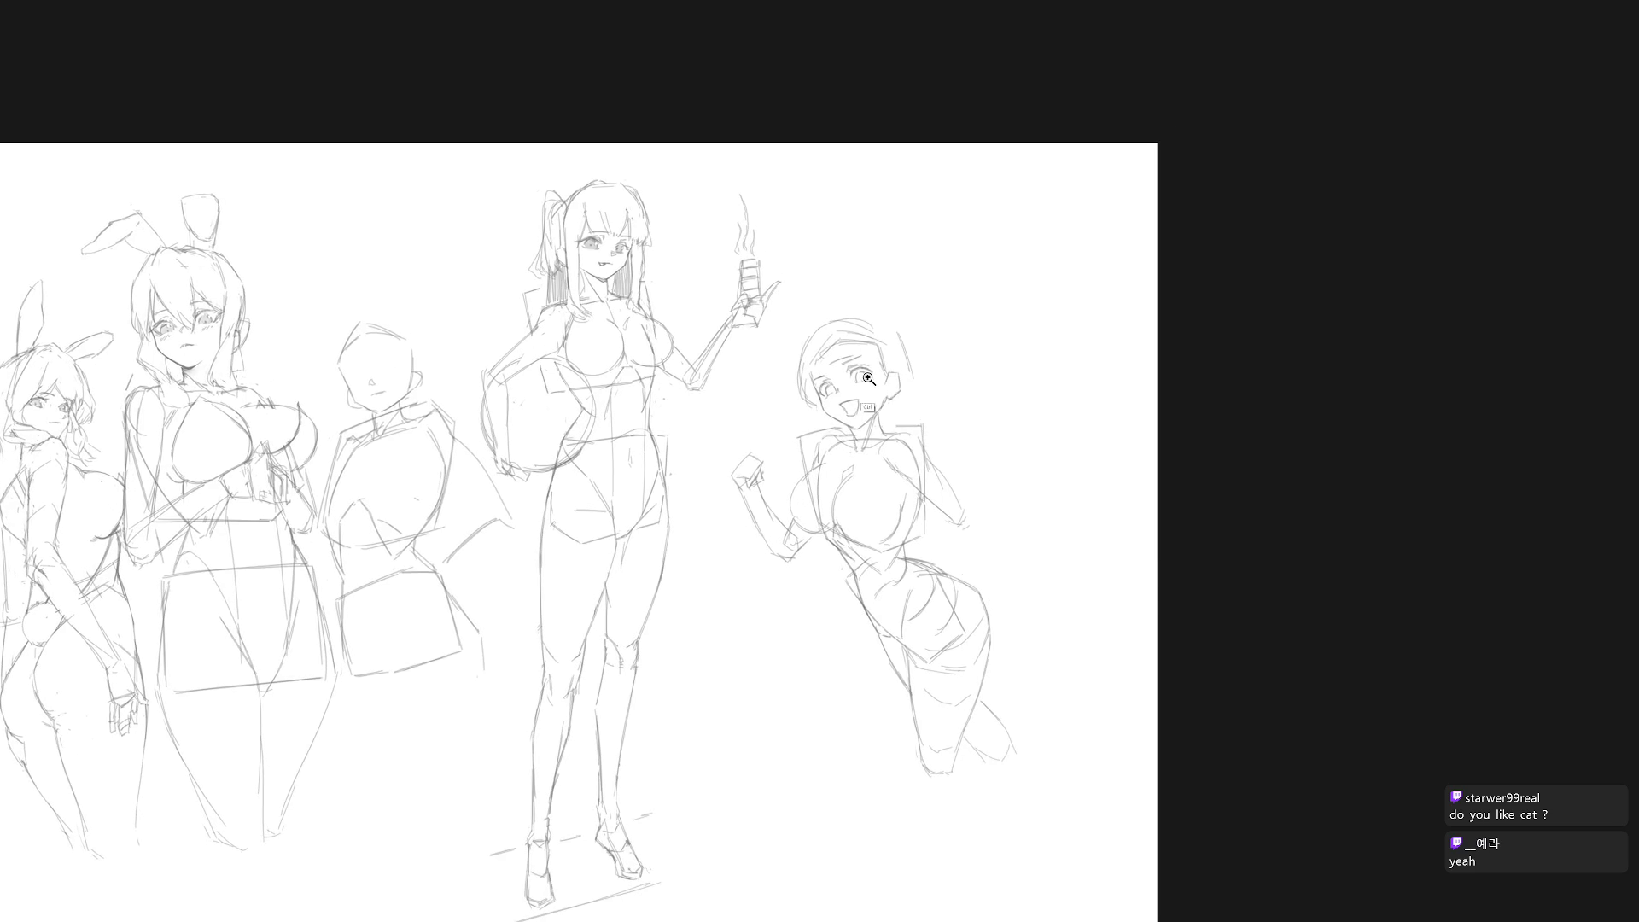
scroll(871, 379, up, 1)
Step: Select the girl's head, apply a free transform, and deselect it
key(b)
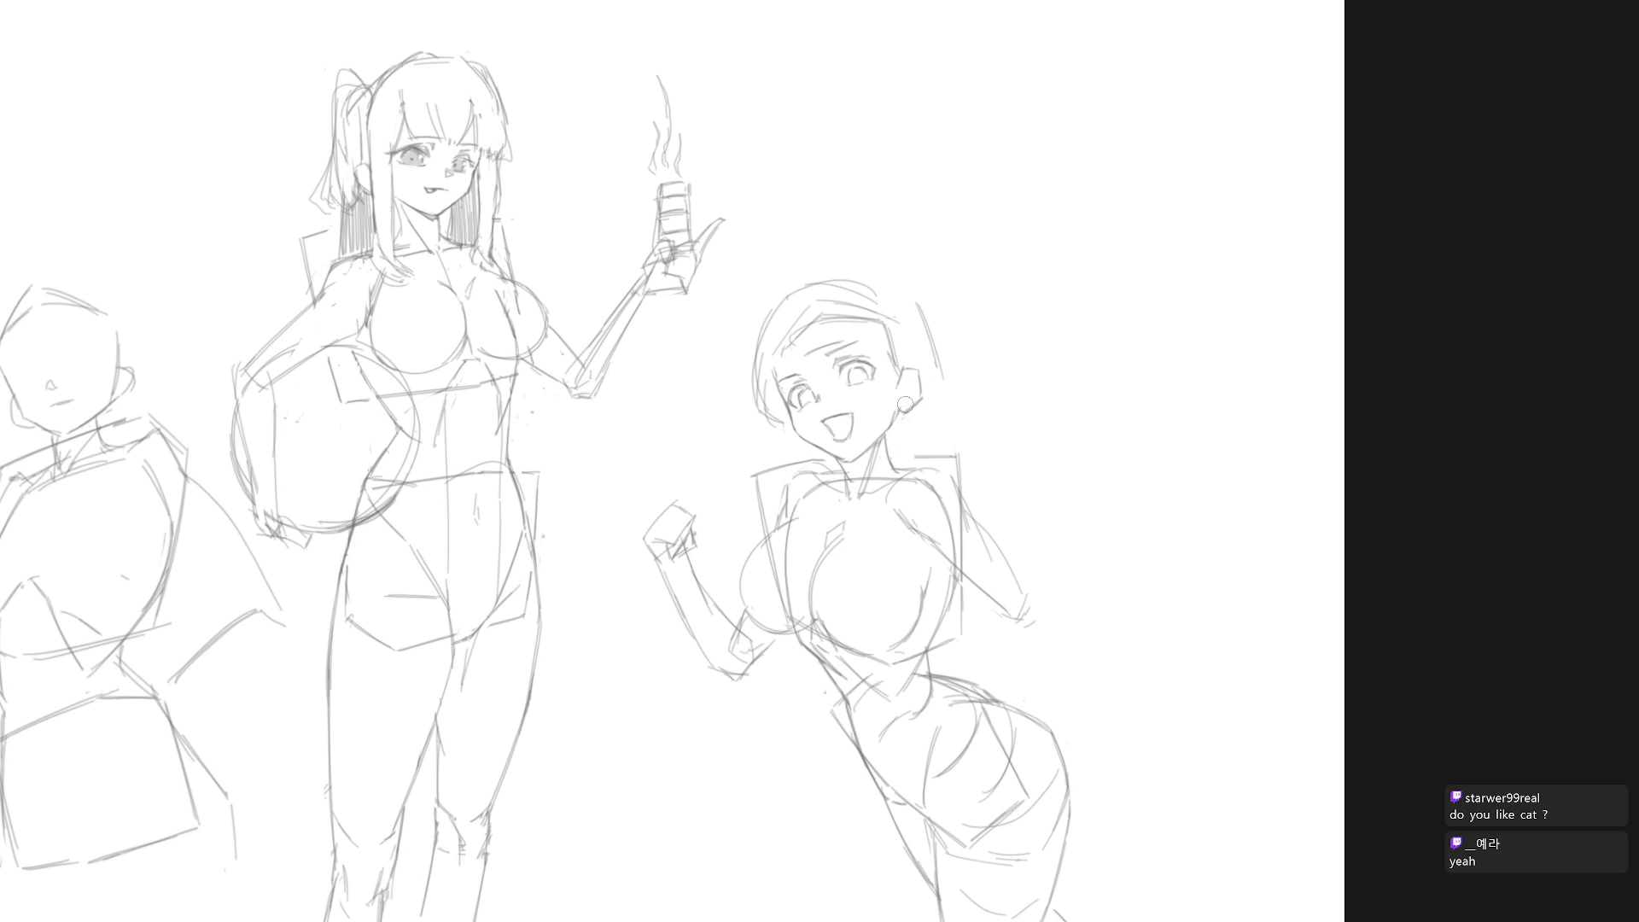
key(m)
mouse_move(868, 452)
mouse_down()
mouse_move(972, 353)
mouse_move(717, 386)
mouse_move(823, 459)
mouse_move(863, 458)
mouse_up()
key(ctrl+t)
key(Return)
key(ctrl+d)
scroll(943, 444, down, 3)
scroll(868, 426, up, 3)
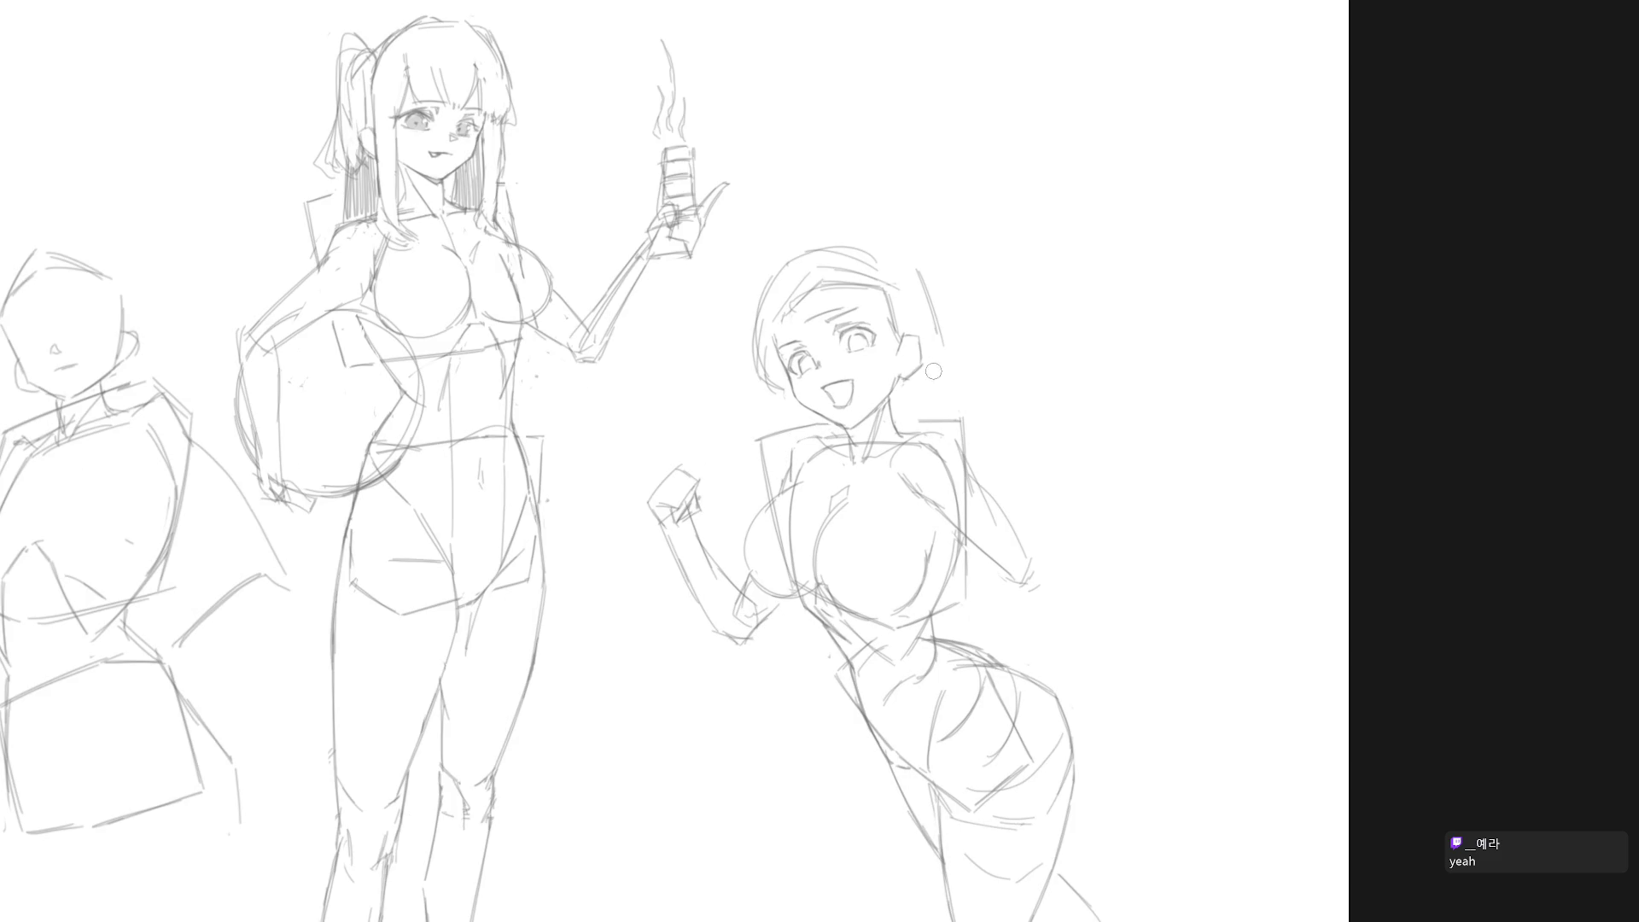
scroll(952, 551, down, 2)
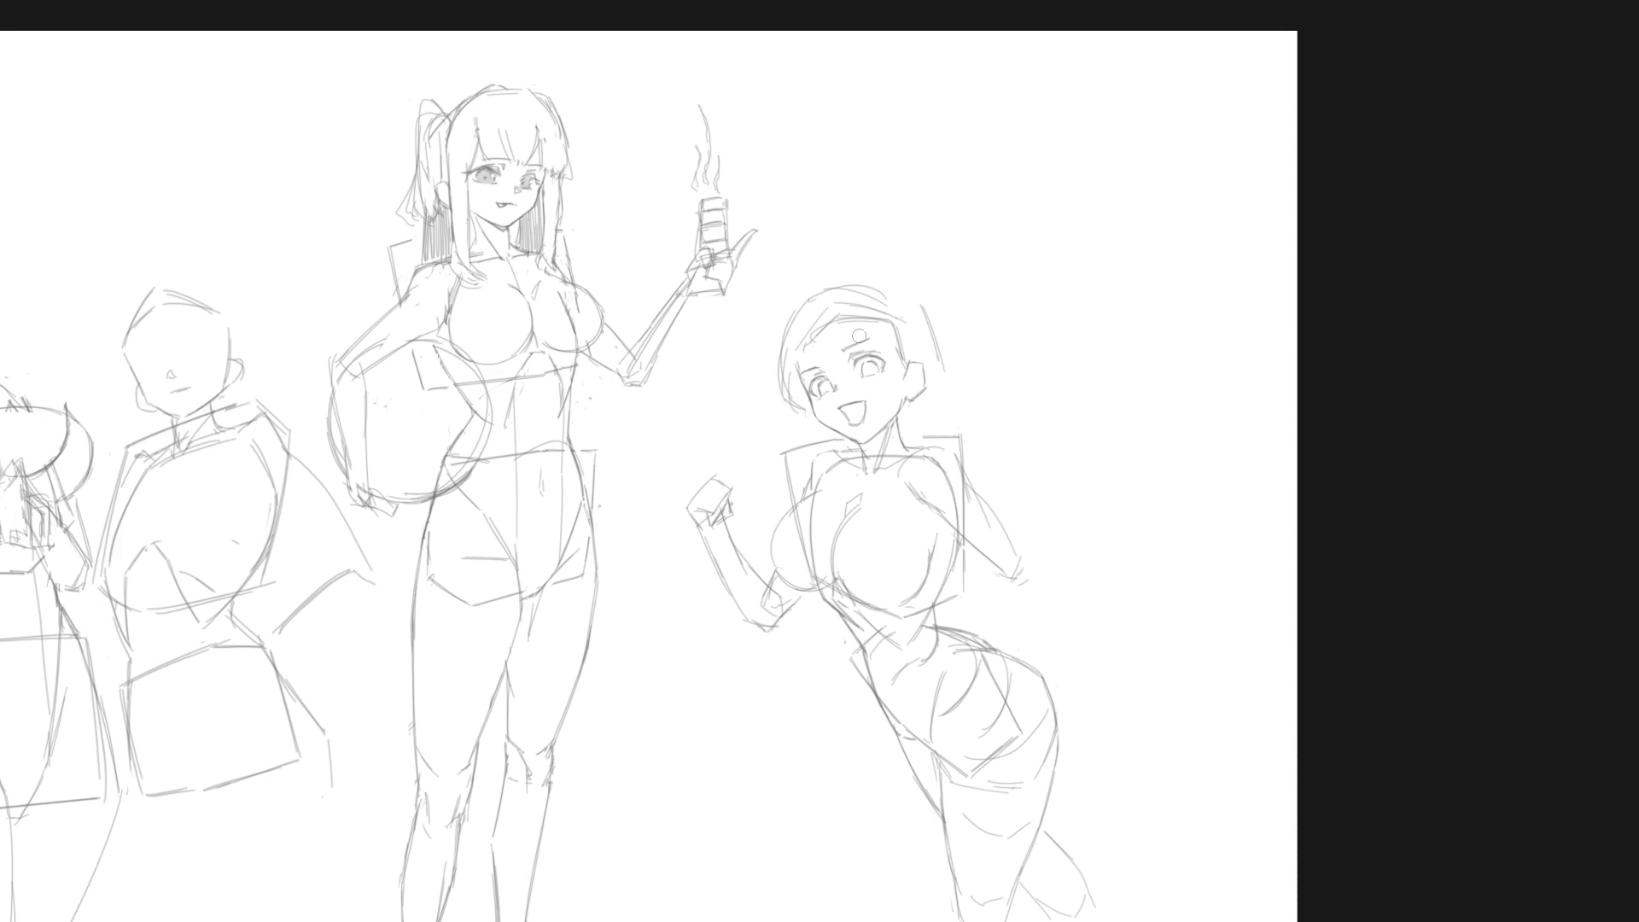
Step: Sketch the hairline and a thin bang strand on the forehead, plus a stroke near the cheek
mouse_move(840, 290)
mouse_down()
mouse_move(803, 299)
mouse_move(837, 357)
mouse_move(821, 358)
mouse_up()
key(ctrl+z)
drag(803, 301, 806, 358)
key(ctrl+z)
drag(802, 301, 807, 357)
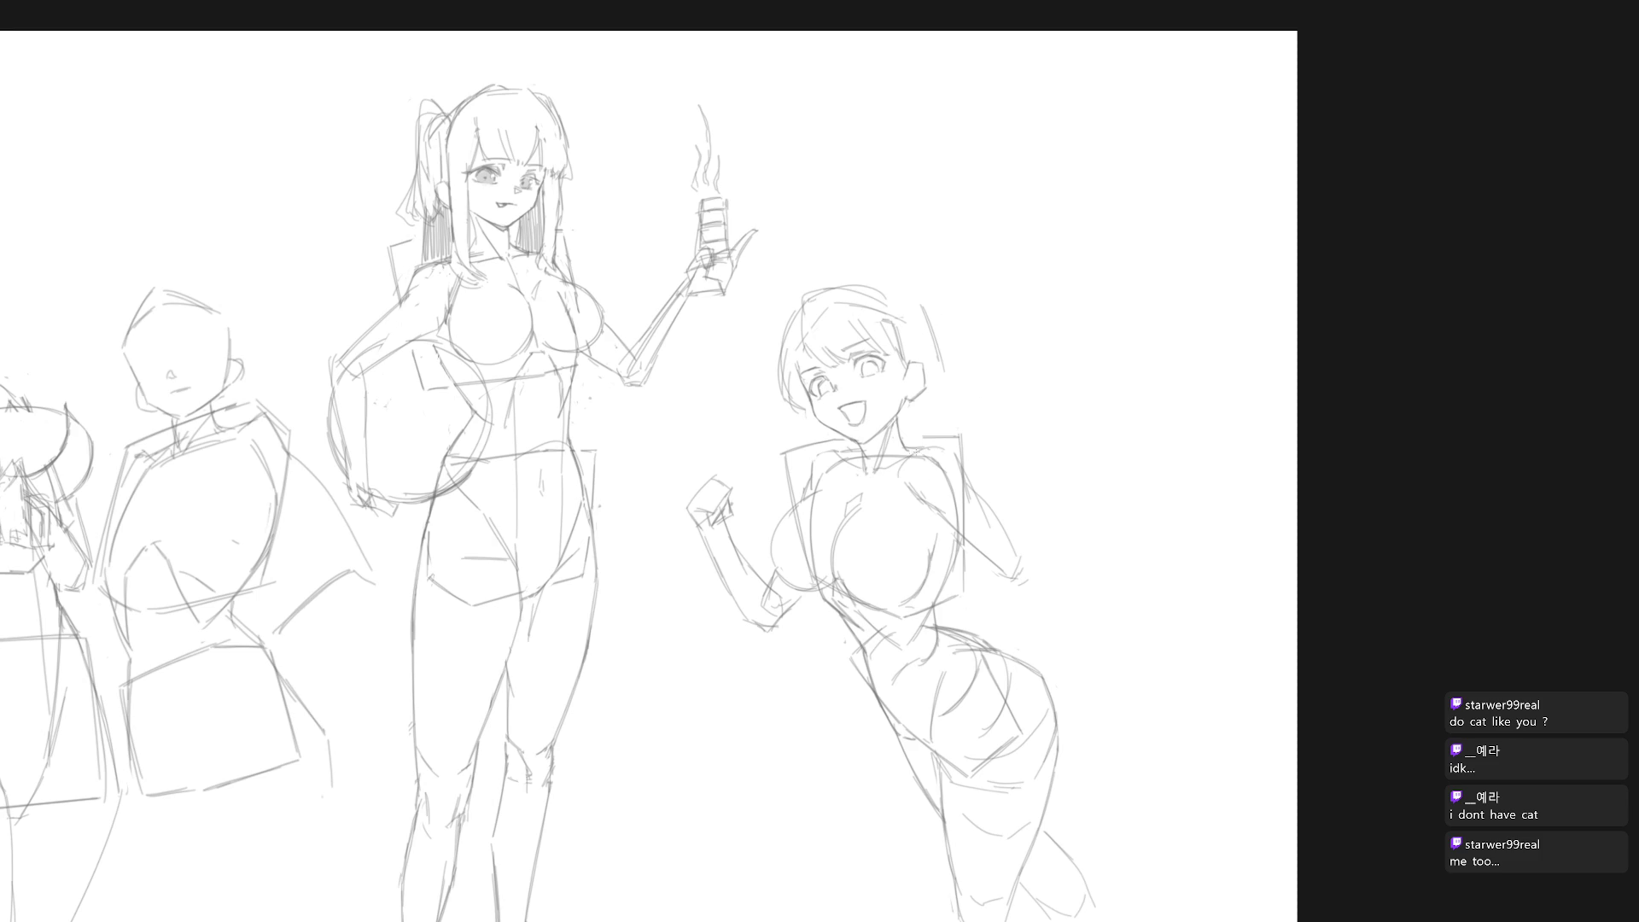
scroll(846, 264, down, 2)
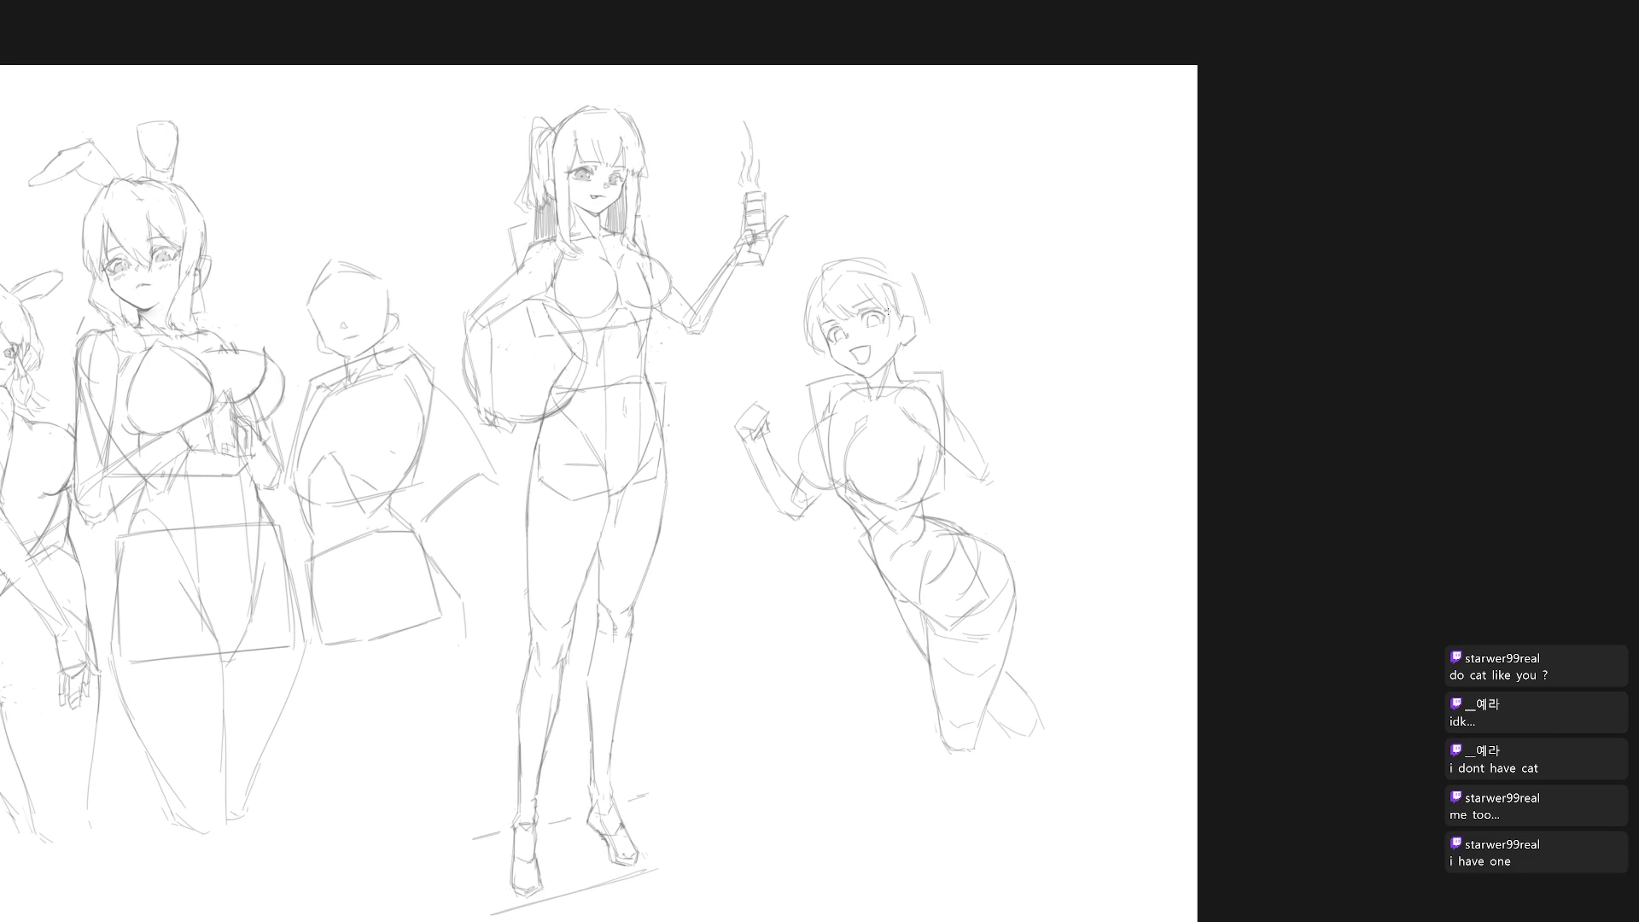
drag(893, 296, 889, 321)
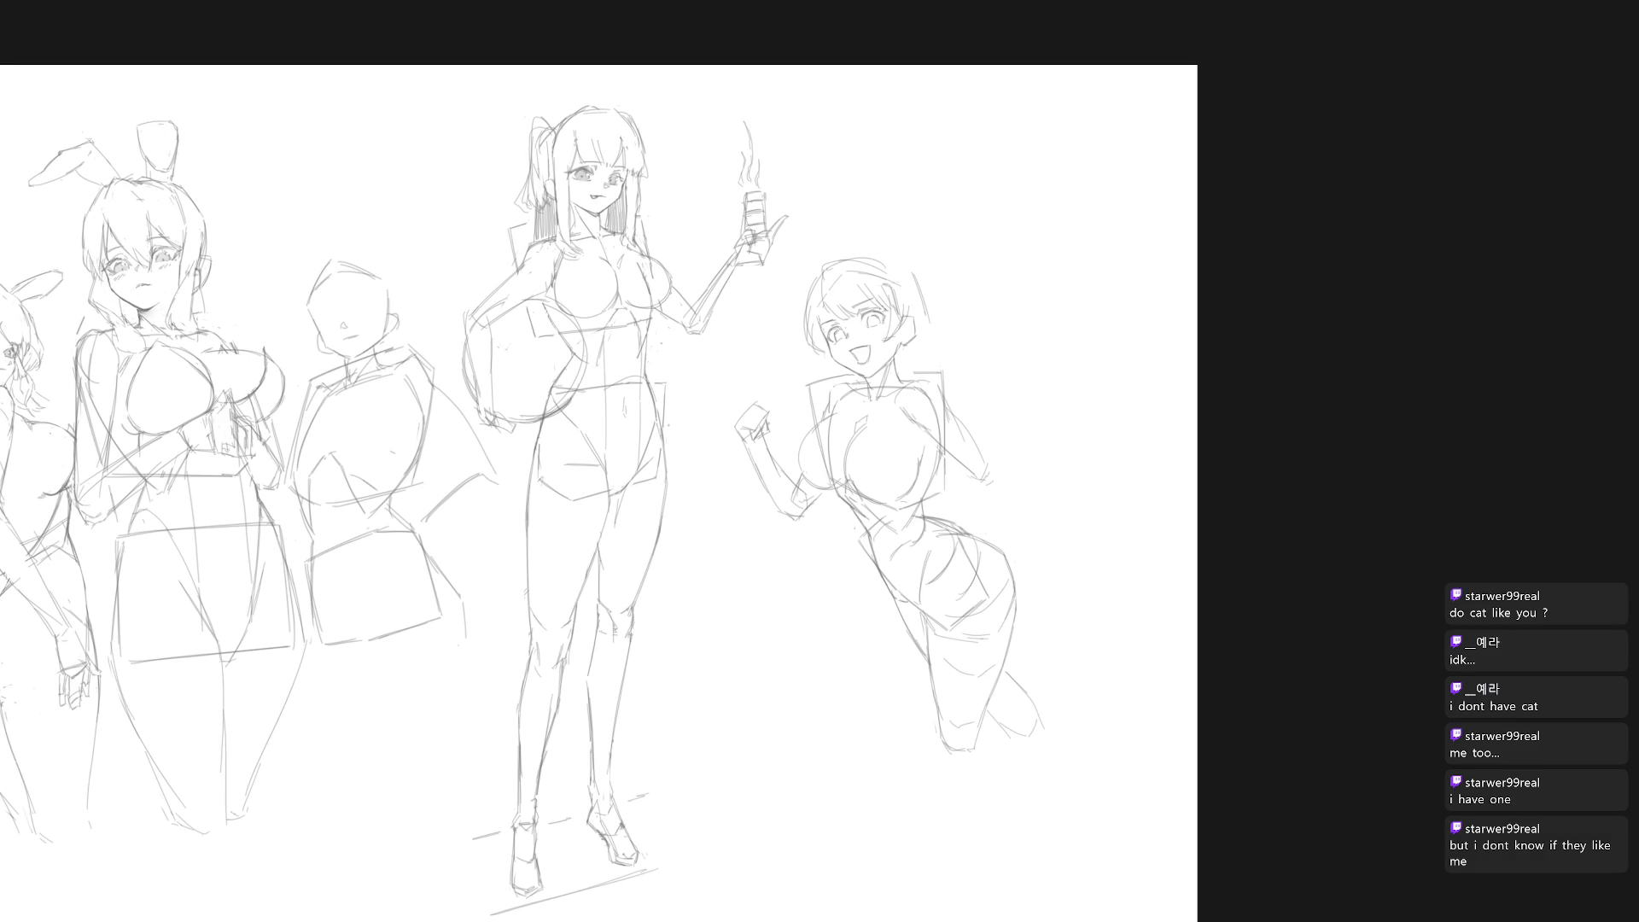
Step: Remove the hair-edge strokes and add a small mark beside the girl's ear
key(ctrl+z)
key(ctrl+z)
drag(892, 328, 894, 329)
mouse_move(913, 357)
mouse_down()
mouse_move(922, 327)
mouse_move(901, 370)
mouse_up()
key(ctrl+z)
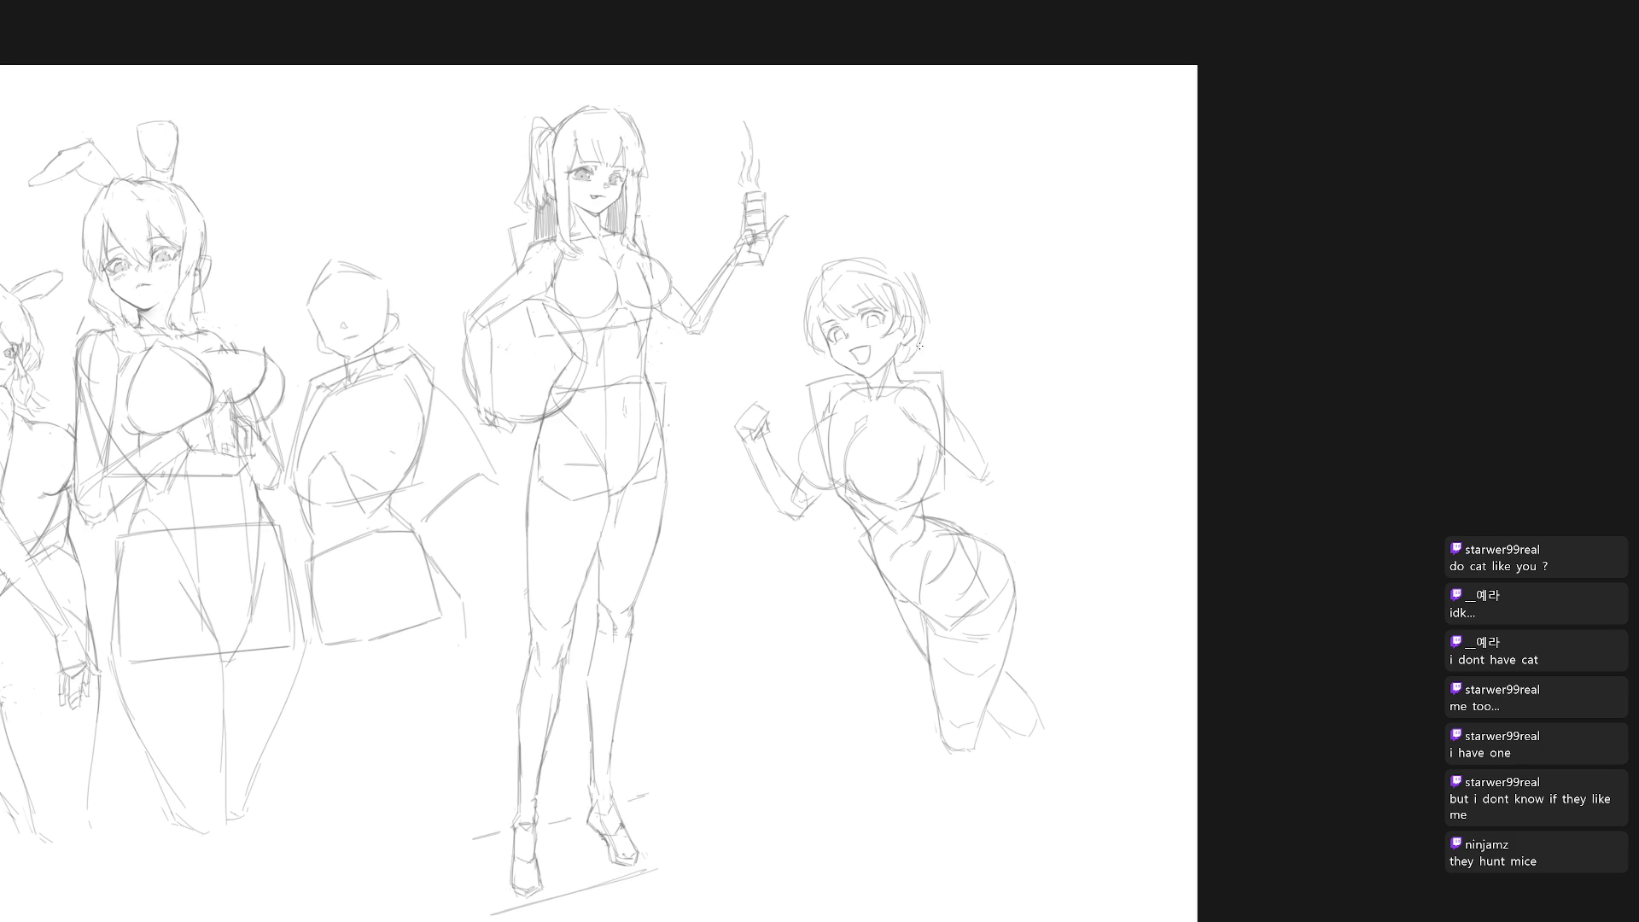
drag(813, 341, 830, 377)
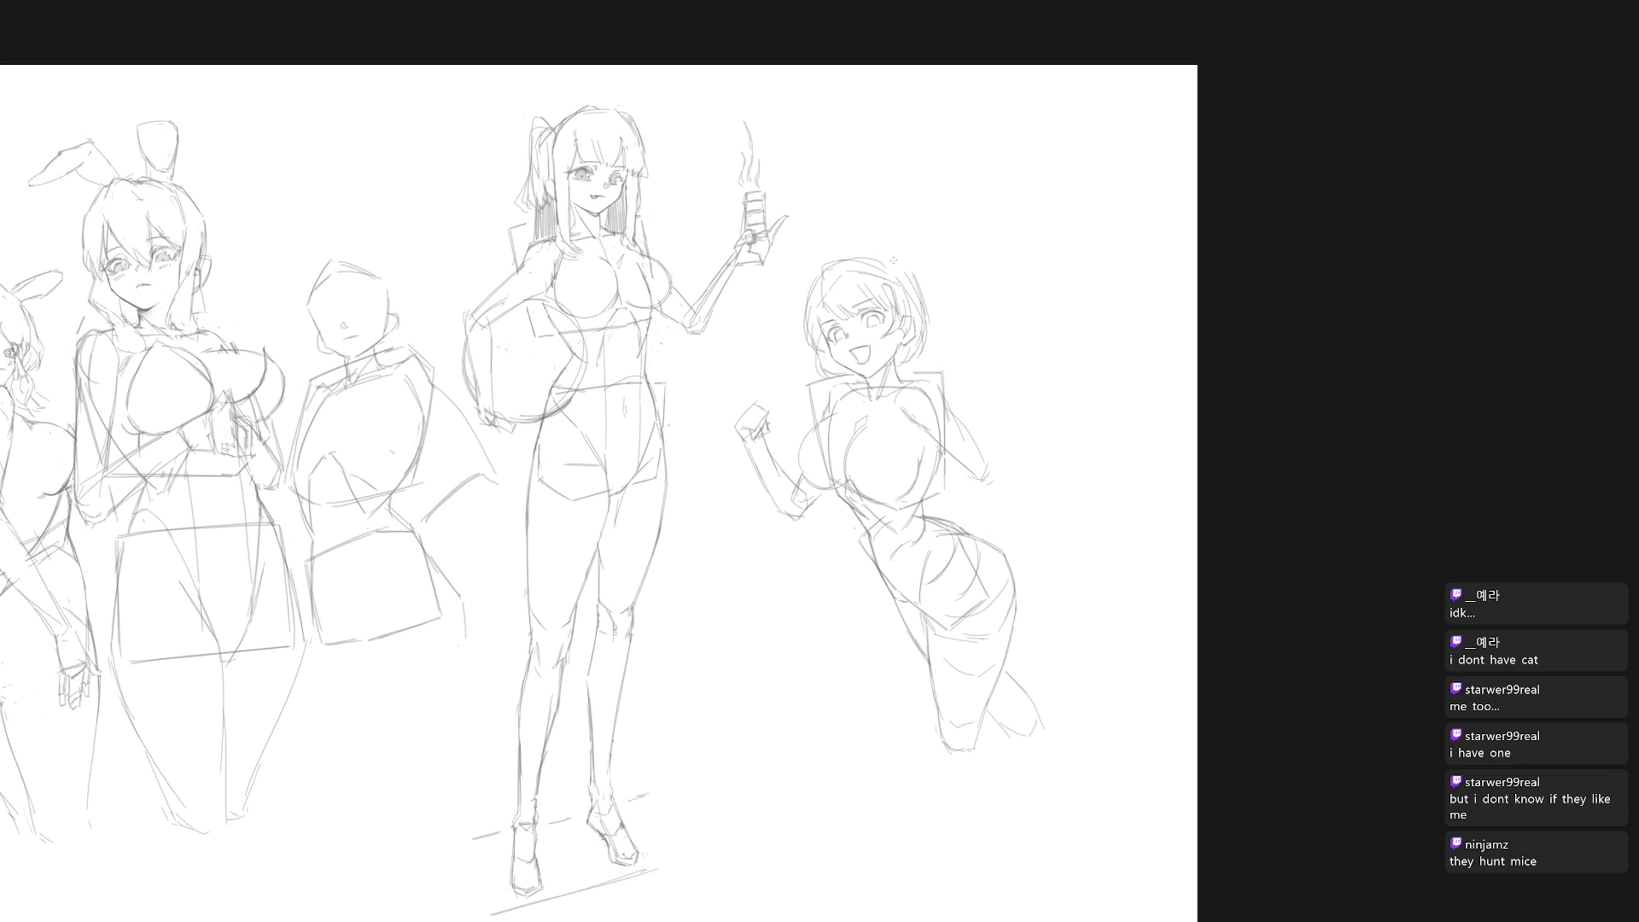
Step: Draw the upper-right and left hair outlines and a short line beside the face
drag(884, 263, 912, 285)
scroll(840, 299, up, 1)
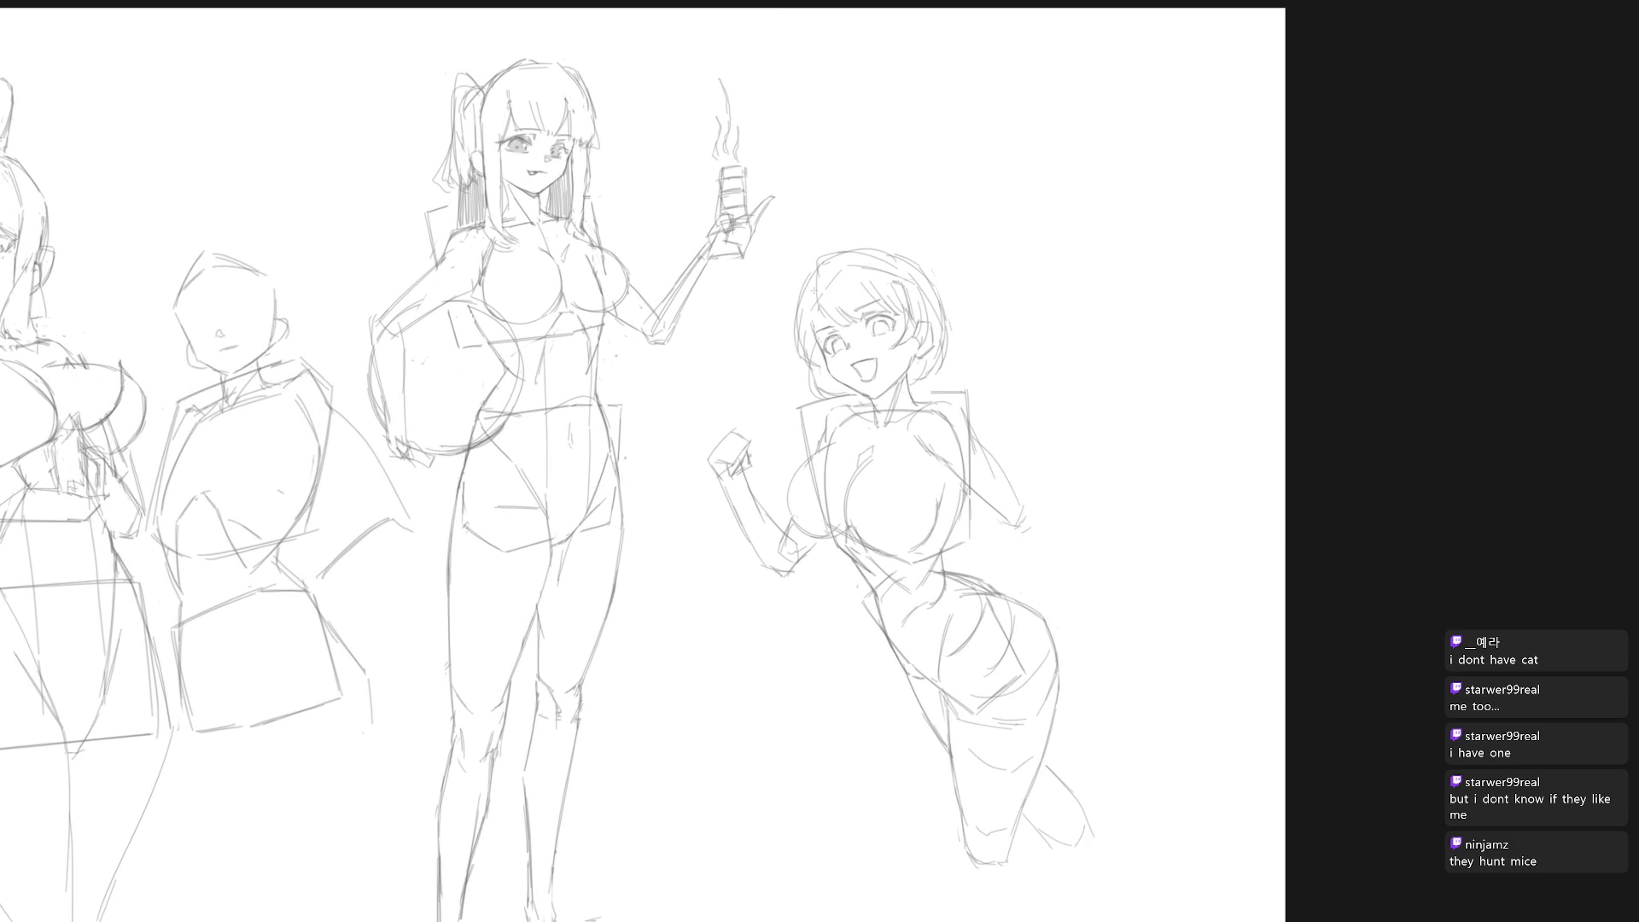
drag(813, 316, 800, 343)
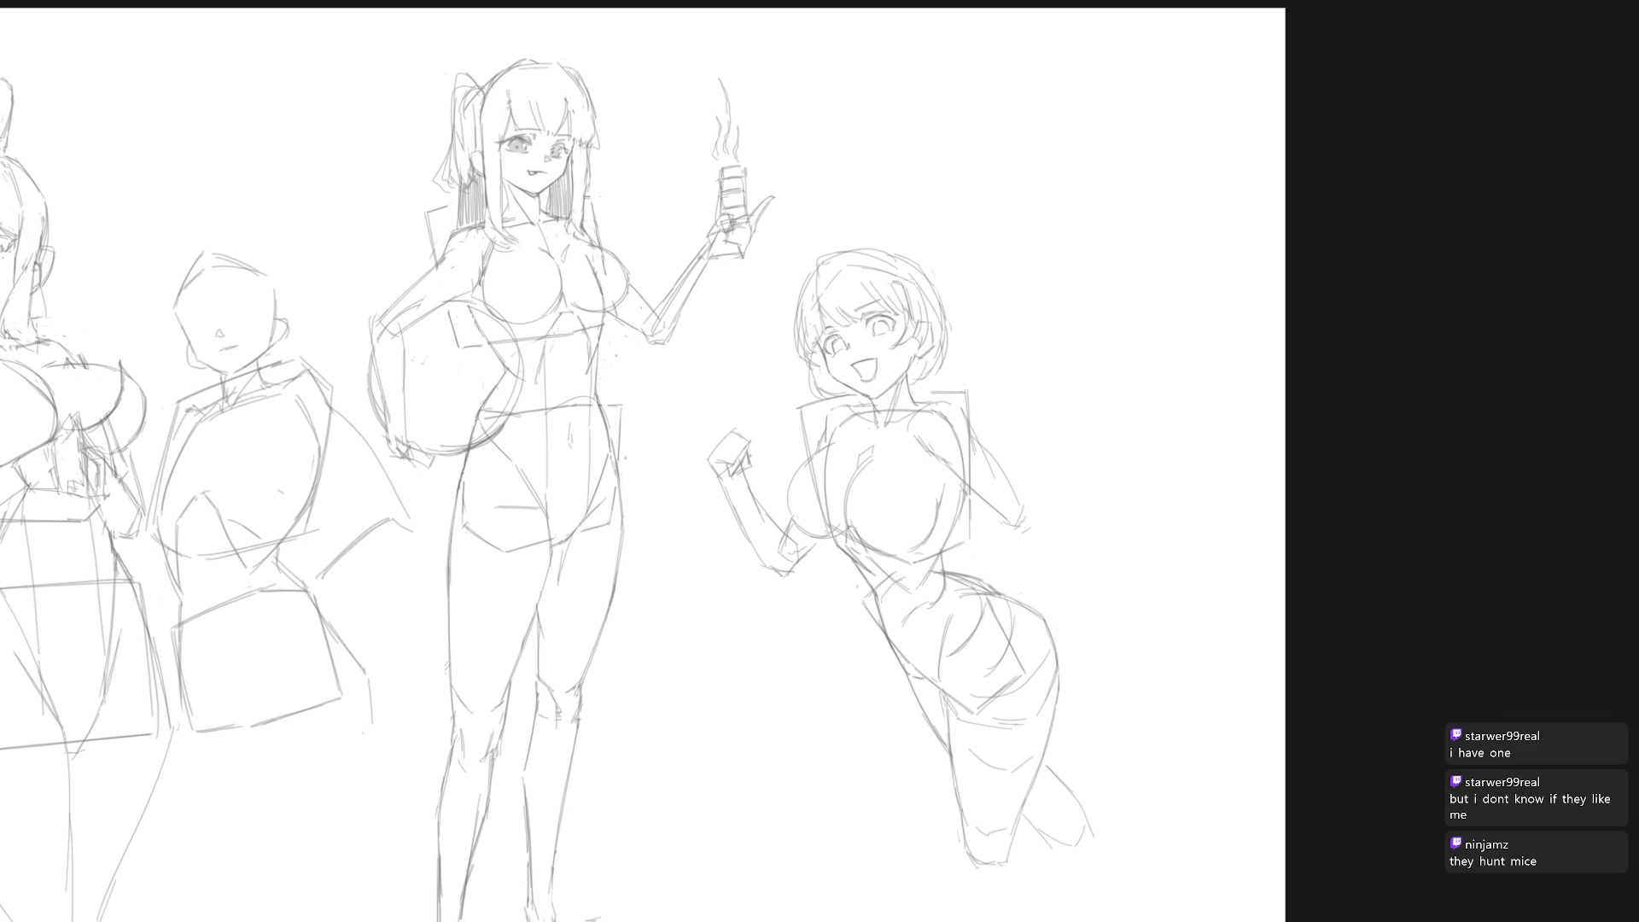
drag(816, 355, 842, 368)
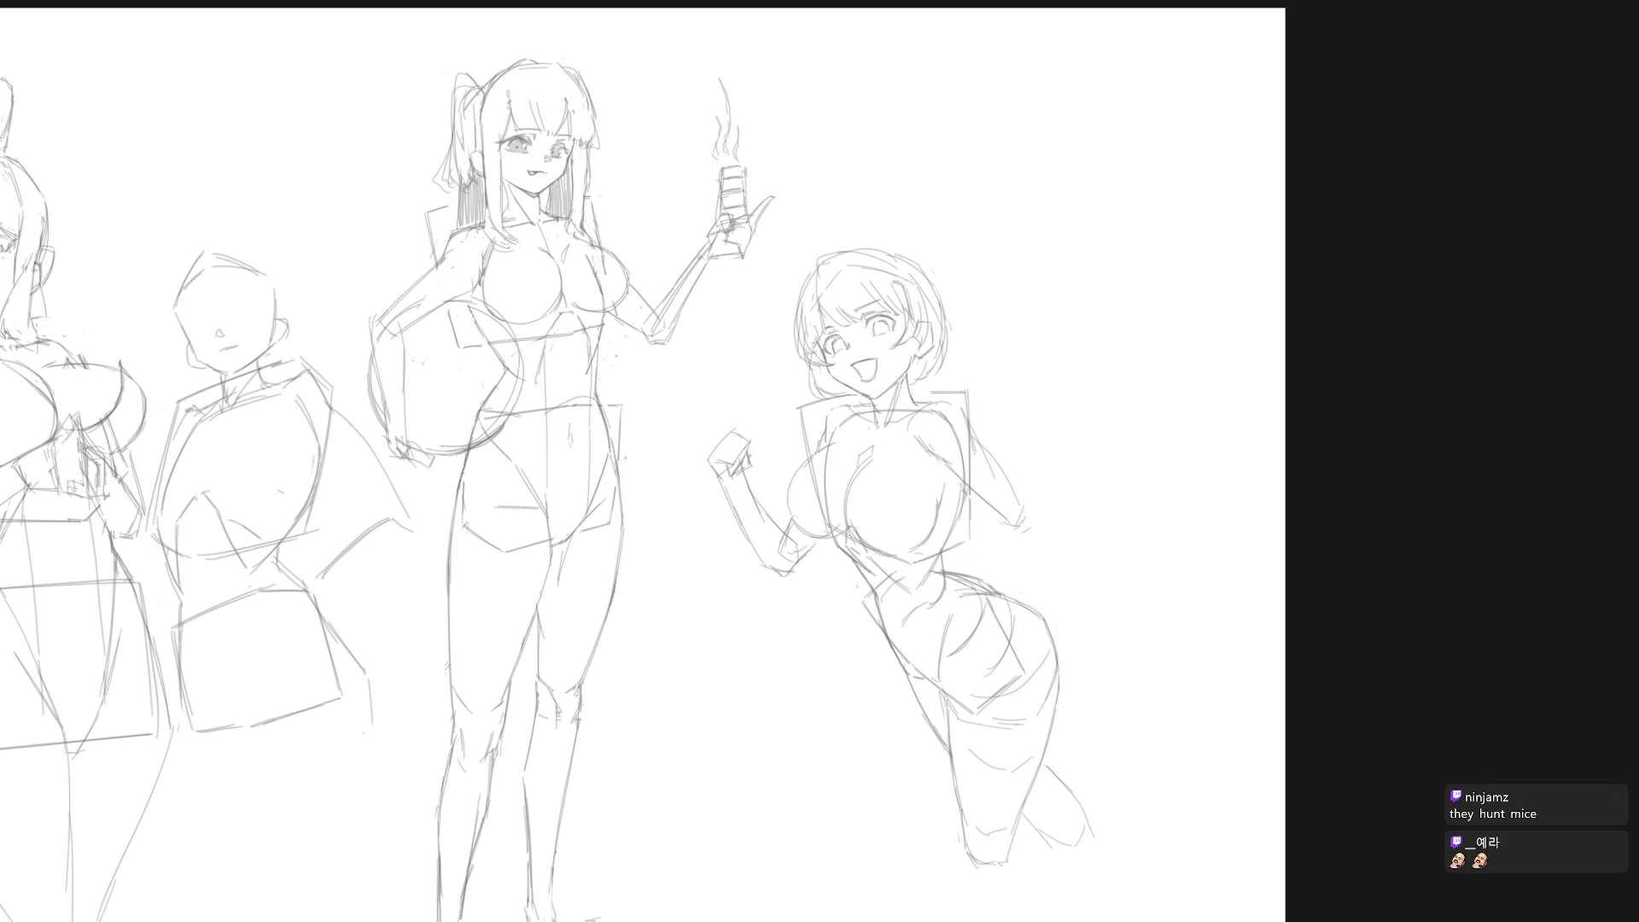
scroll(888, 337, up, 3)
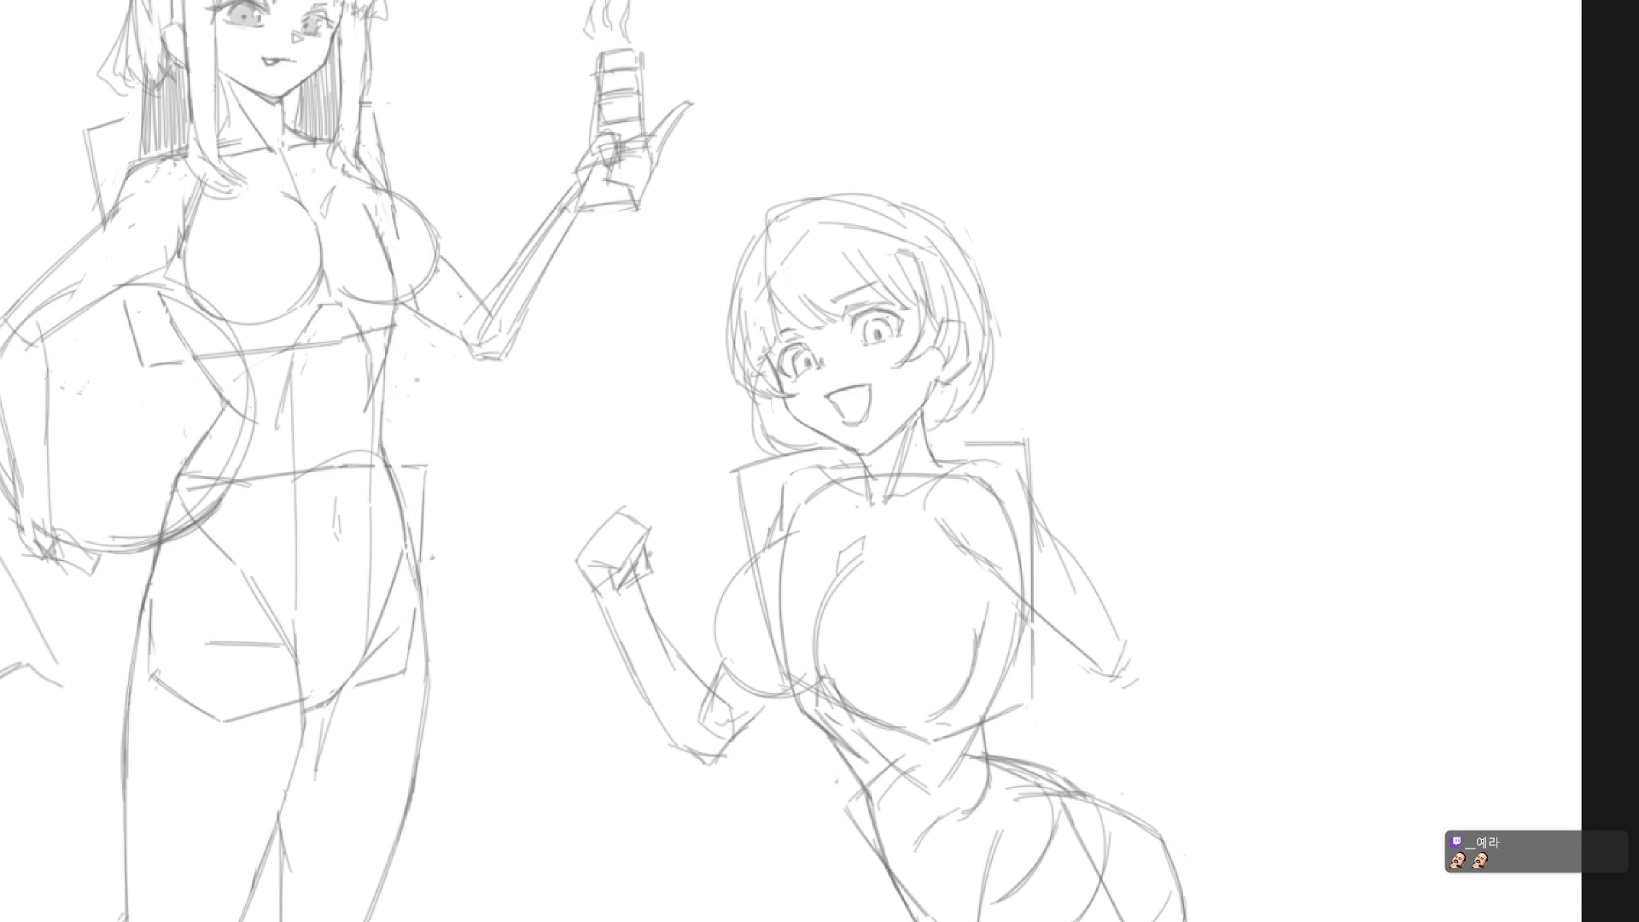
Step: Add hair strokes on the bob's right side and shade the hair beside her cheek
scroll(920, 399, down, 3)
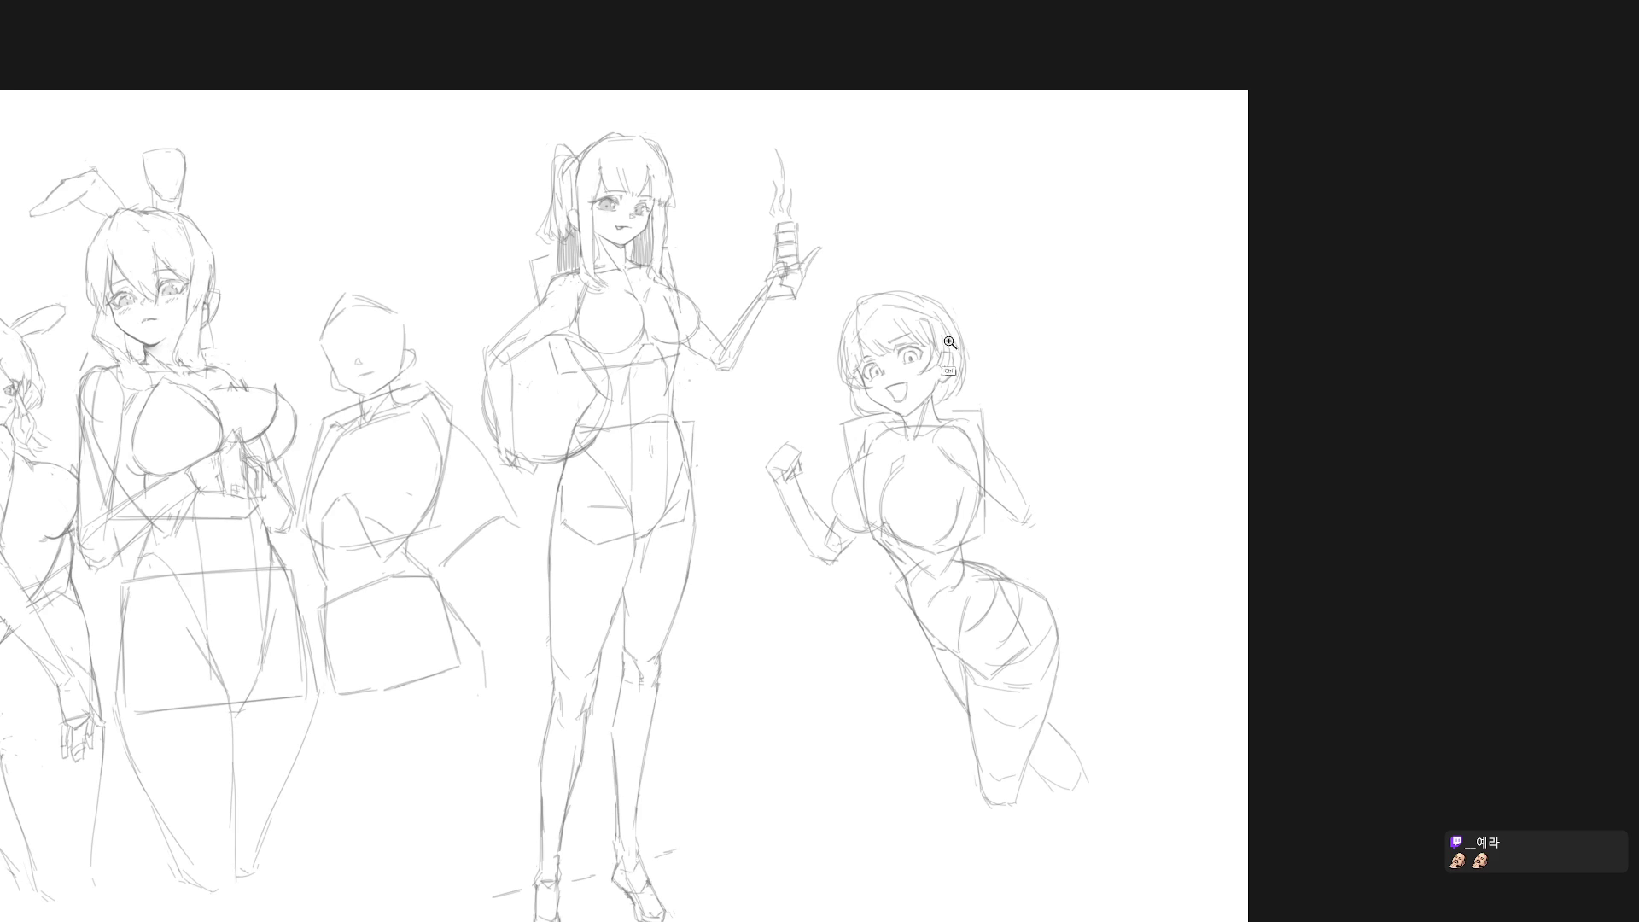
scroll(937, 320, up, 1)
scroll(896, 356, up, 1)
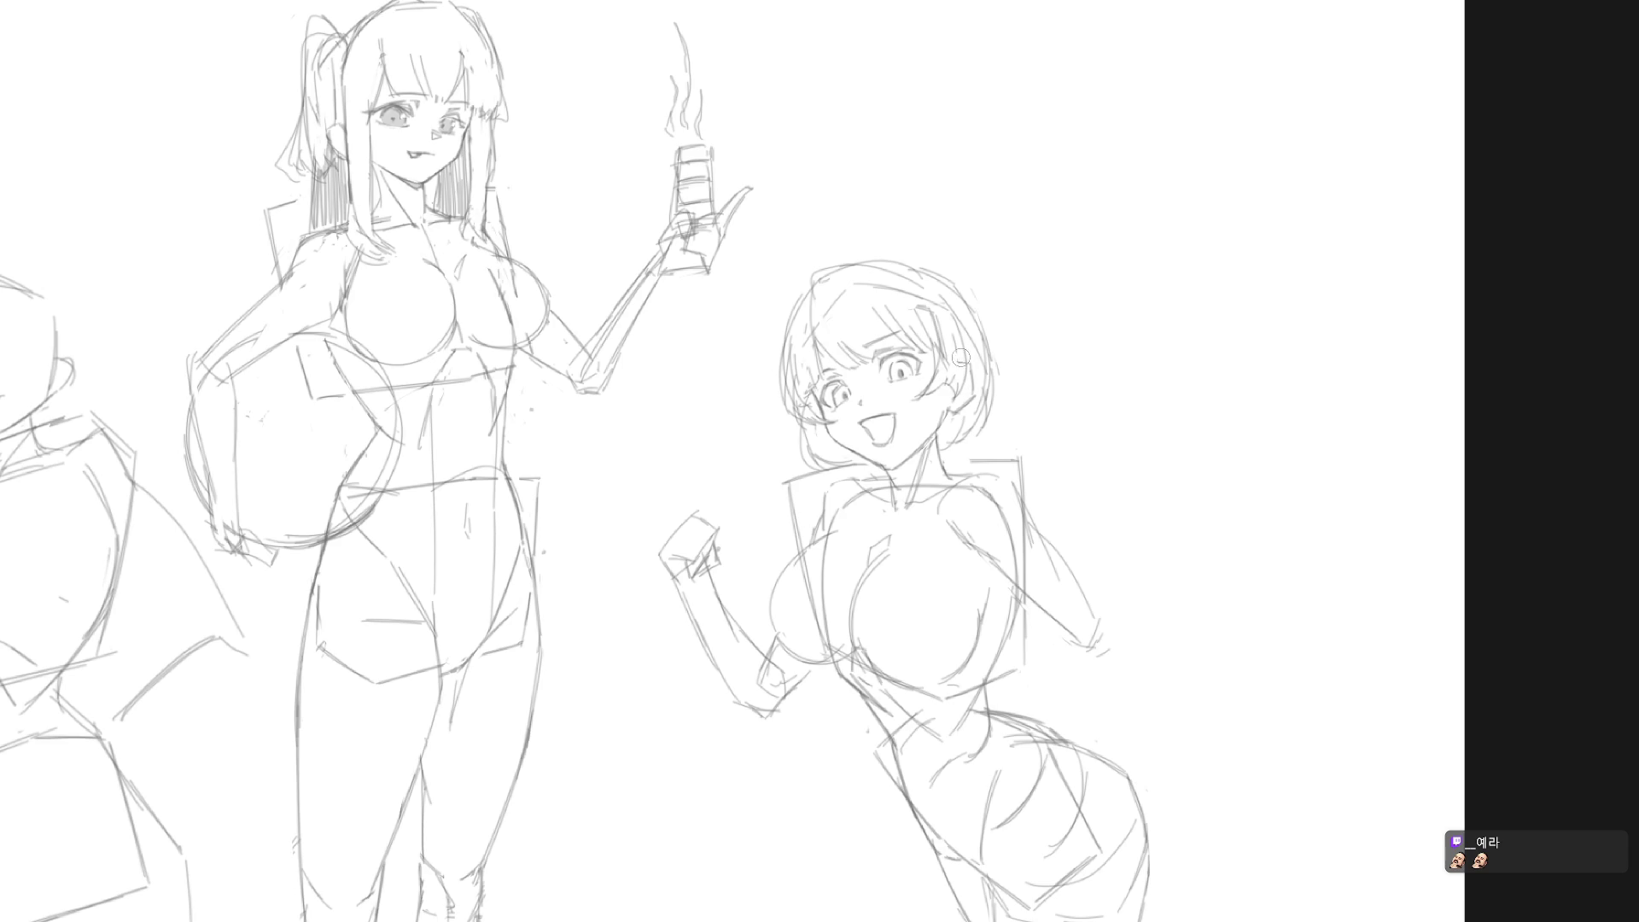
mouse_move(957, 321)
mouse_down()
mouse_move(984, 375)
mouse_move(972, 416)
mouse_up()
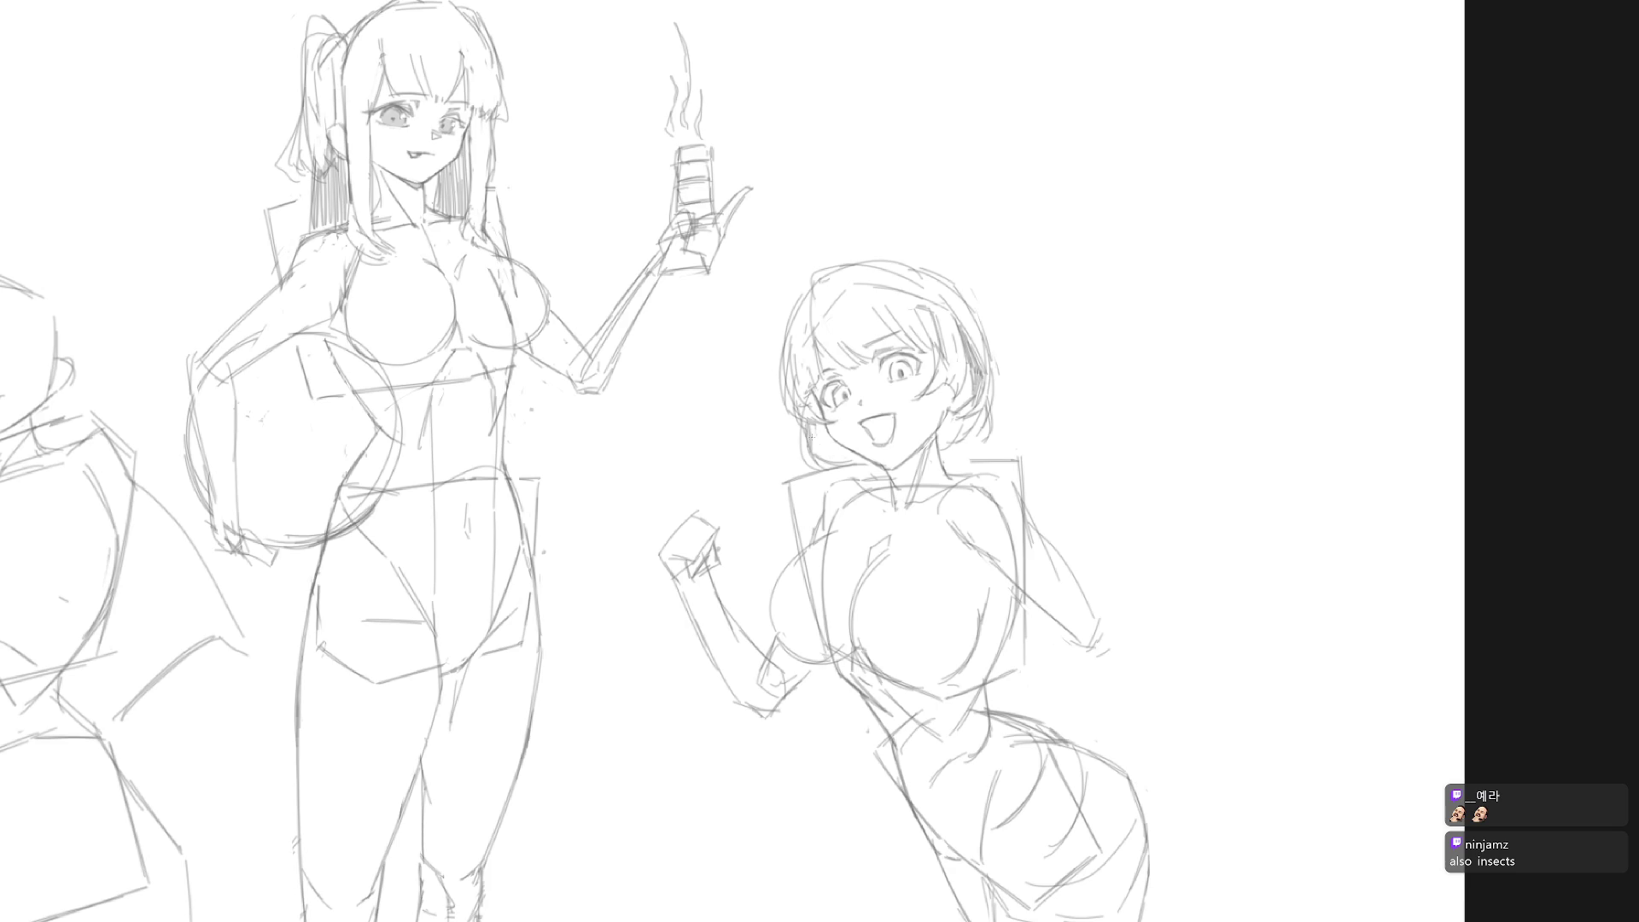
mouse_move(817, 433)
mouse_down()
mouse_move(812, 452)
mouse_move(819, 428)
mouse_move(833, 456)
mouse_move(840, 442)
mouse_move(844, 478)
mouse_up()
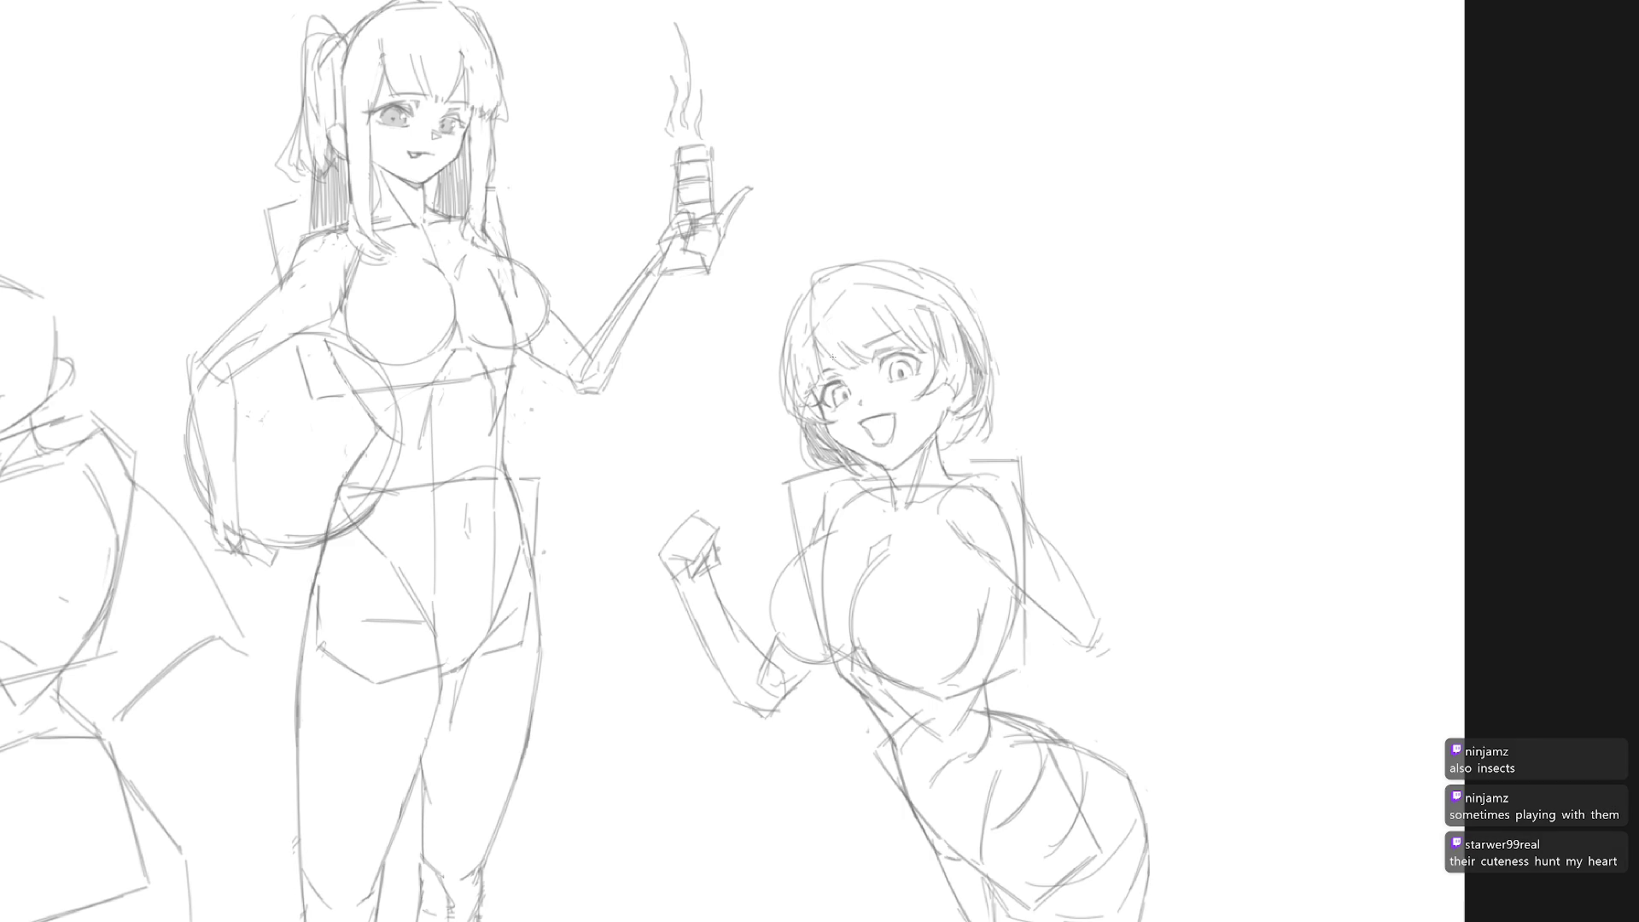
Step: Redraw the girl's left hair outline and add a stray strand on top of her head
scroll(832, 357, down, 3)
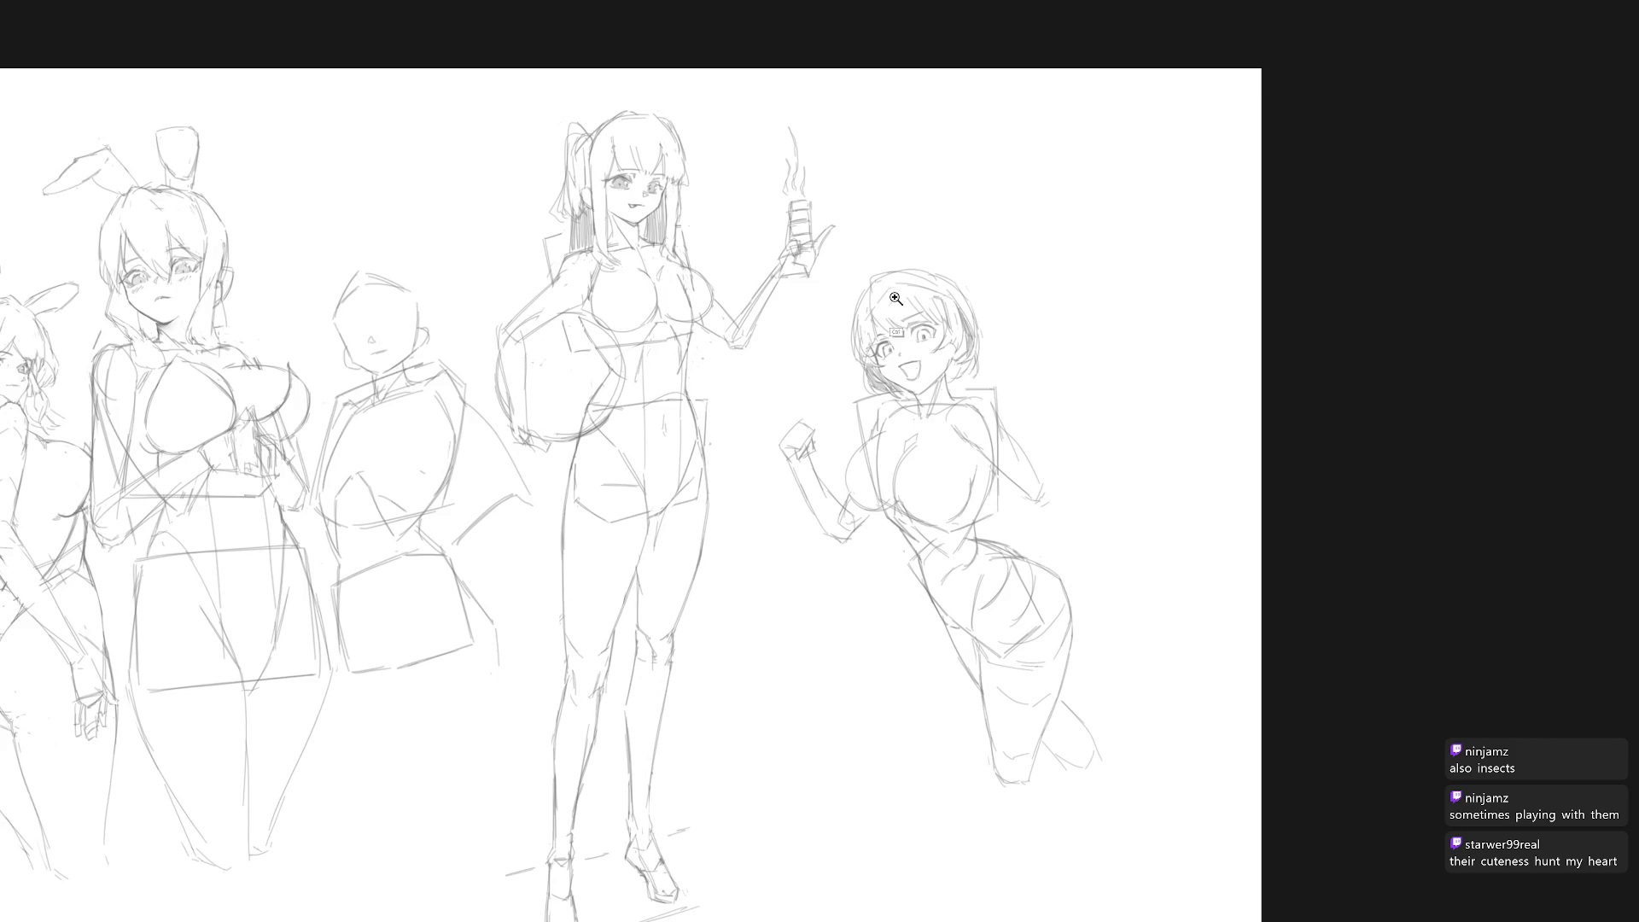
scroll(893, 286, up, 3)
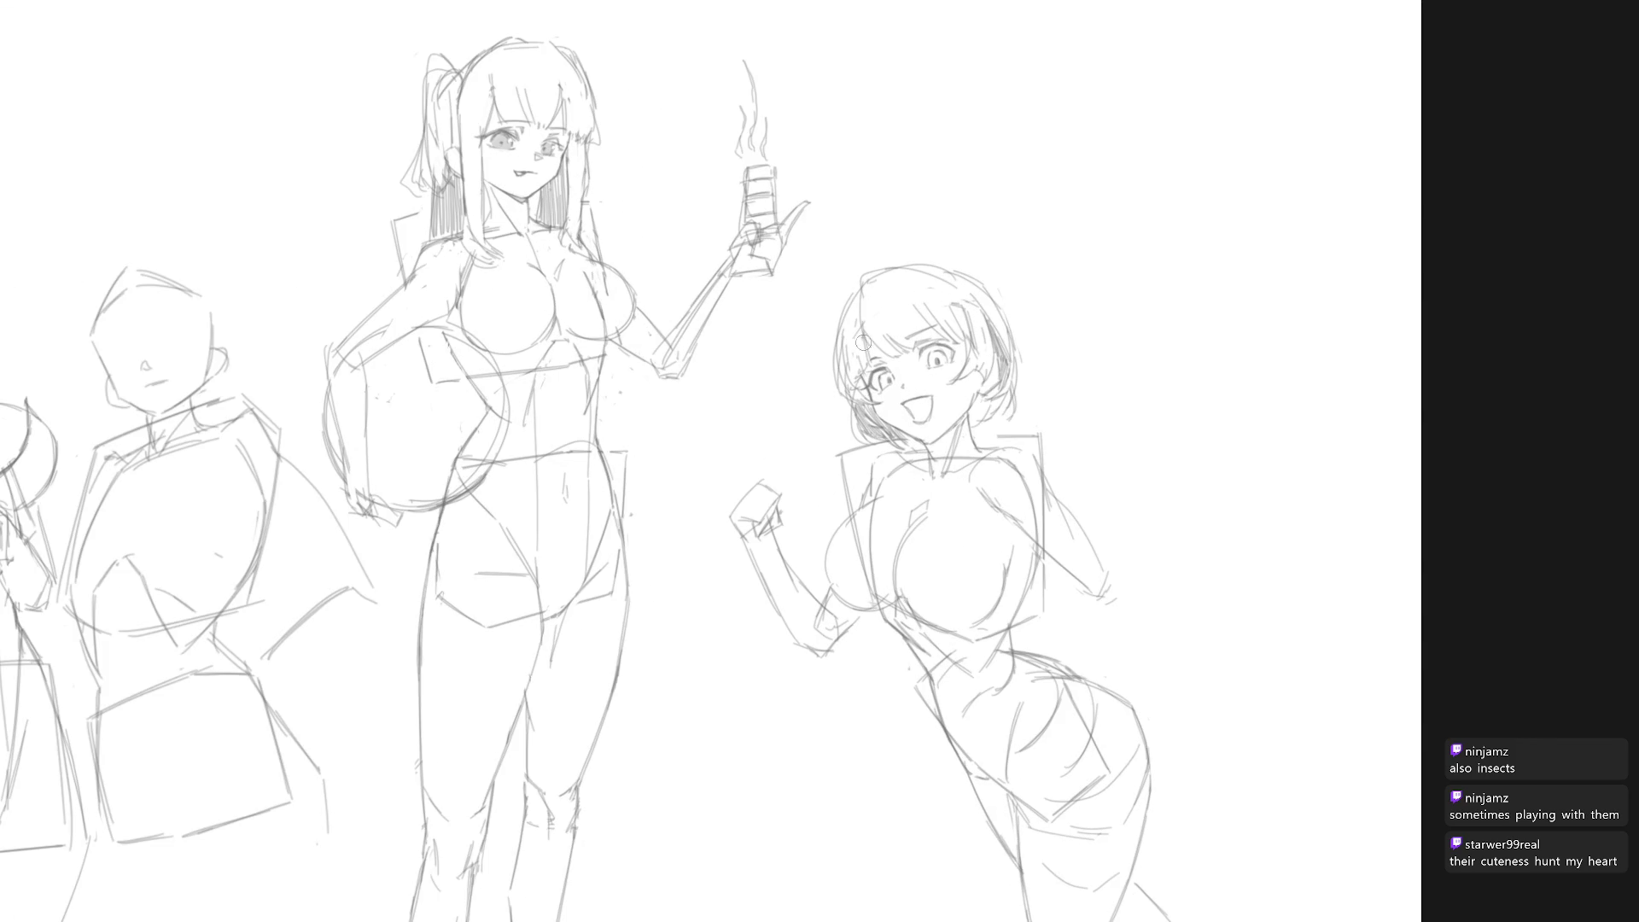
scroll(1090, 413, down, 3)
scroll(965, 298, up, 3)
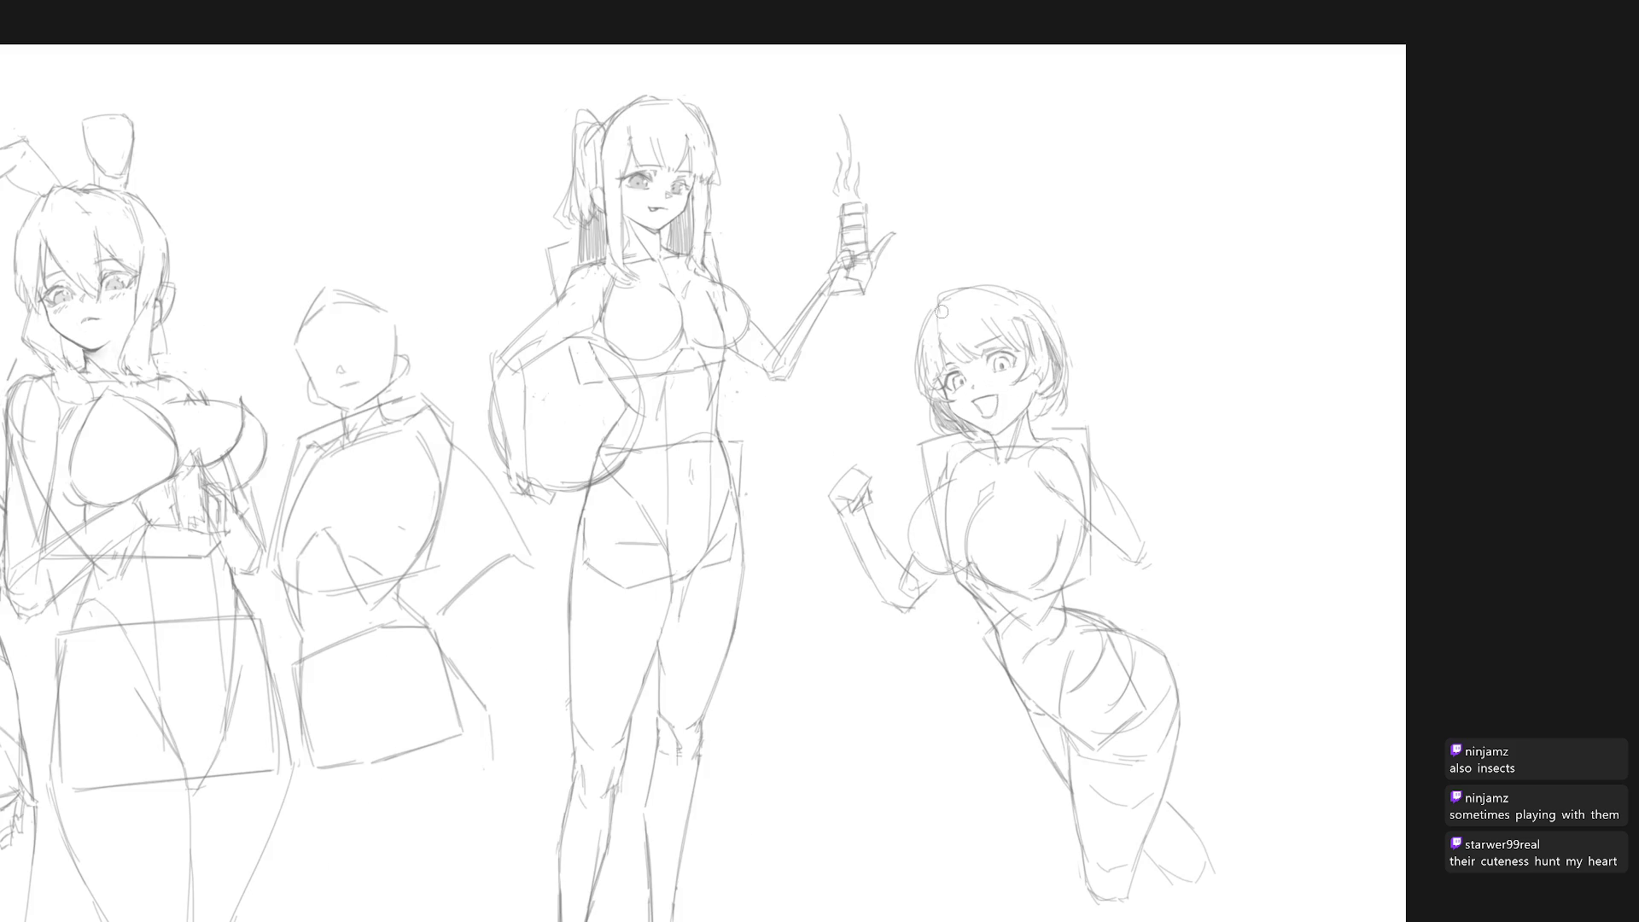
drag(936, 295, 929, 350)
mouse_move(932, 300)
mouse_down()
mouse_move(988, 284)
mouse_move(950, 271)
mouse_move(968, 253)
mouse_up()
Step: Mirror the canvas view to check the drawing, then flip it back to normal
scroll(1096, 375, down, 5)
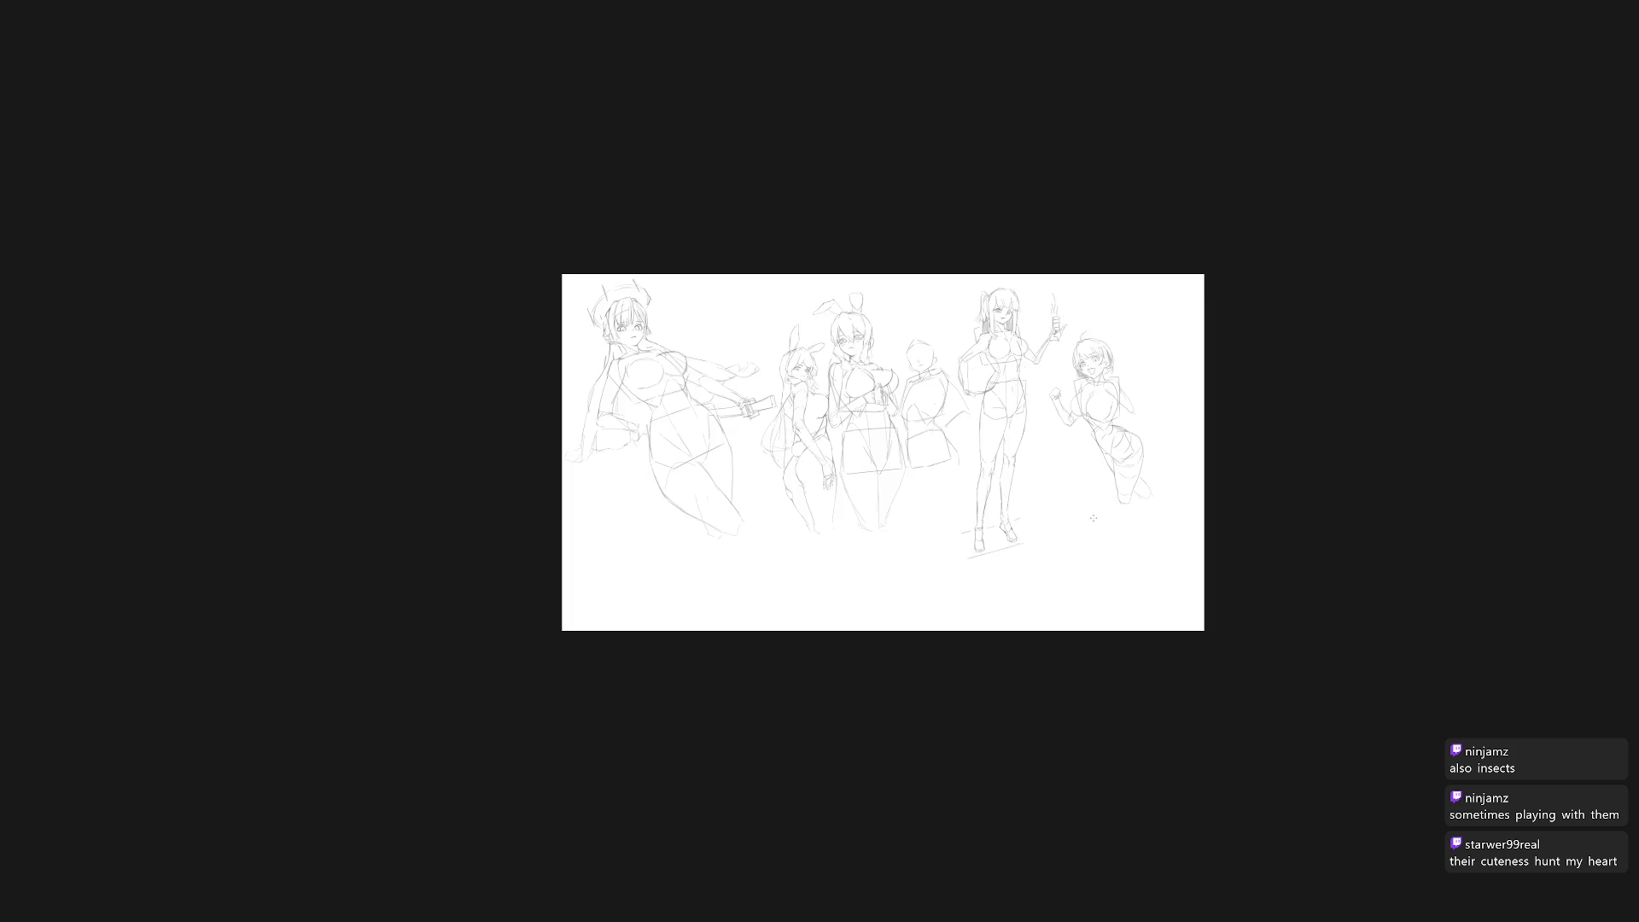
scroll(1037, 511, up, 2)
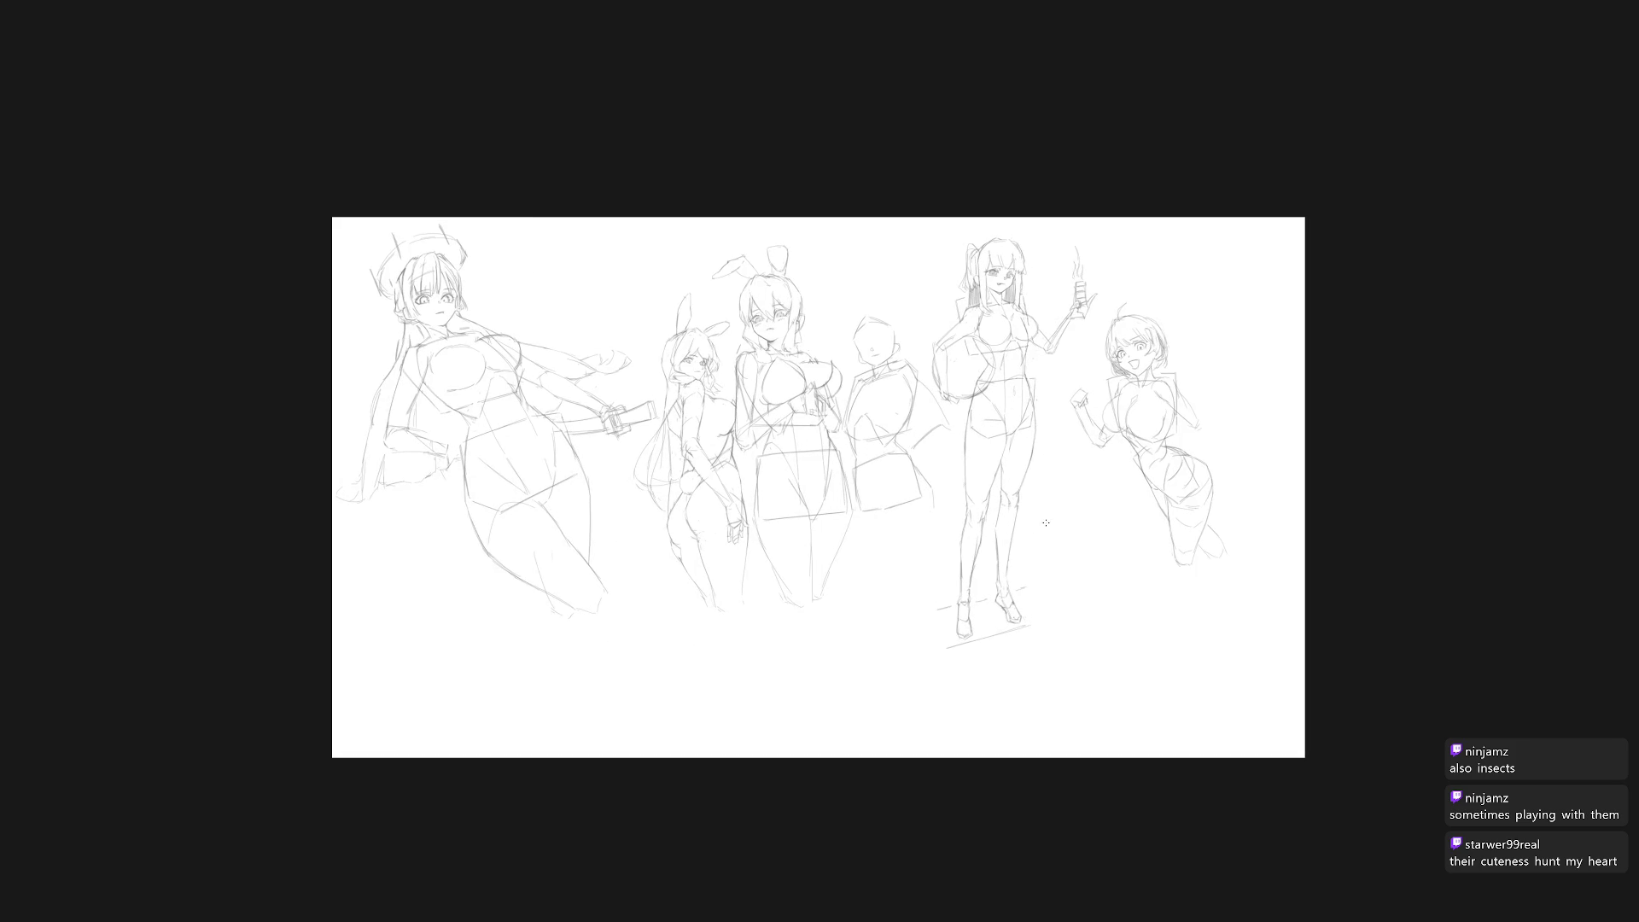
key(m)
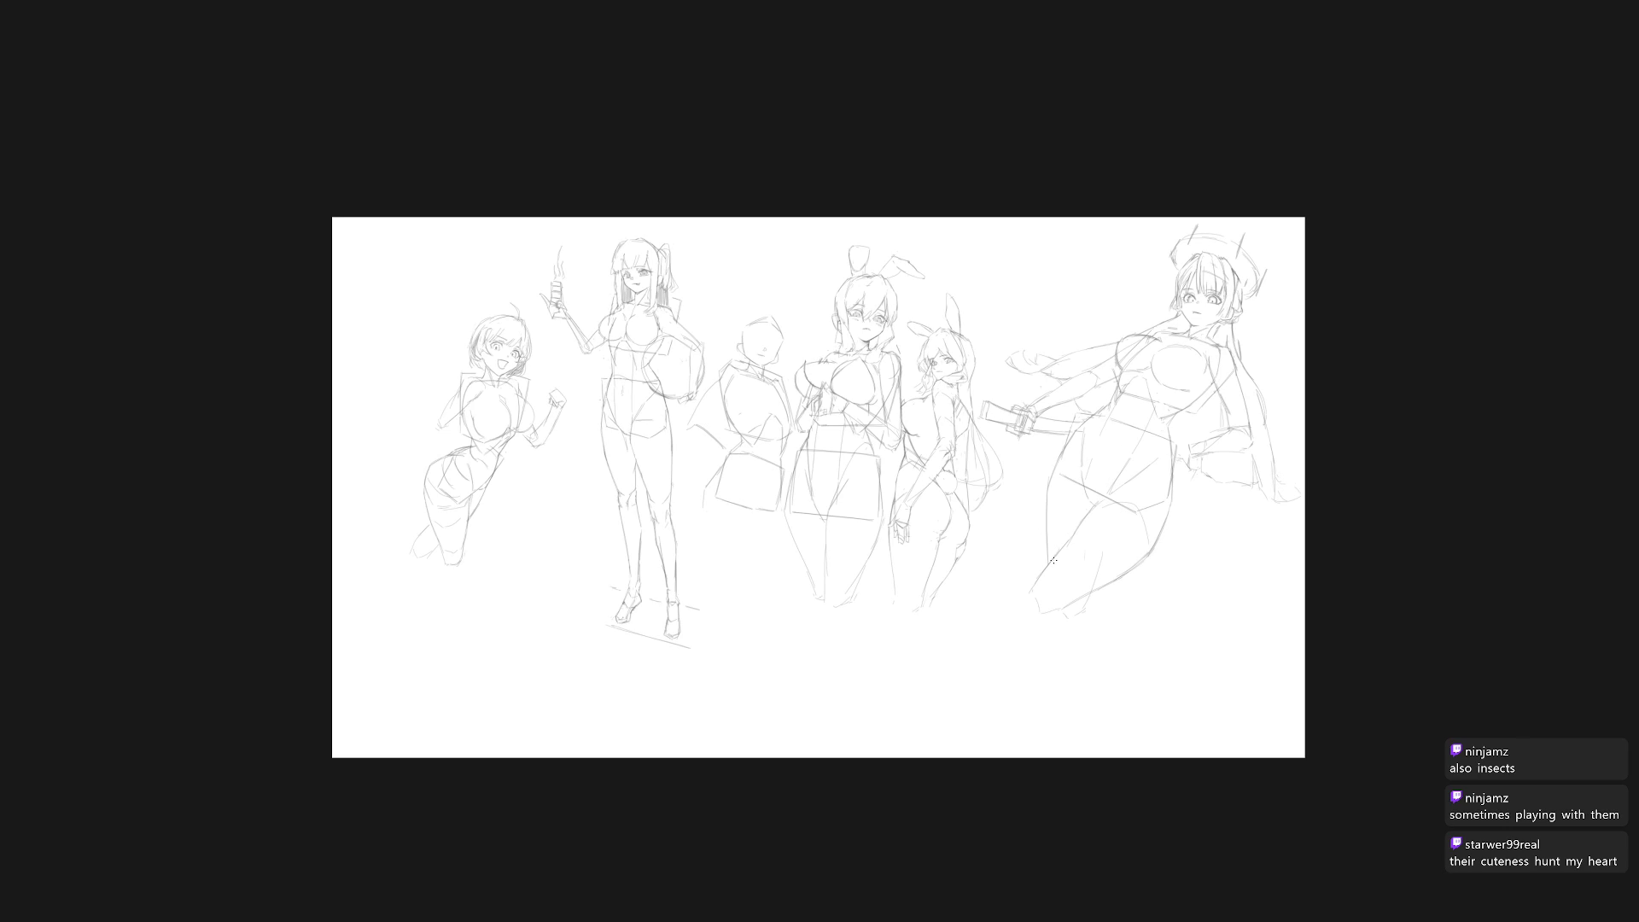
scroll(940, 469, left, 3)
scroll(854, 434, up, 5)
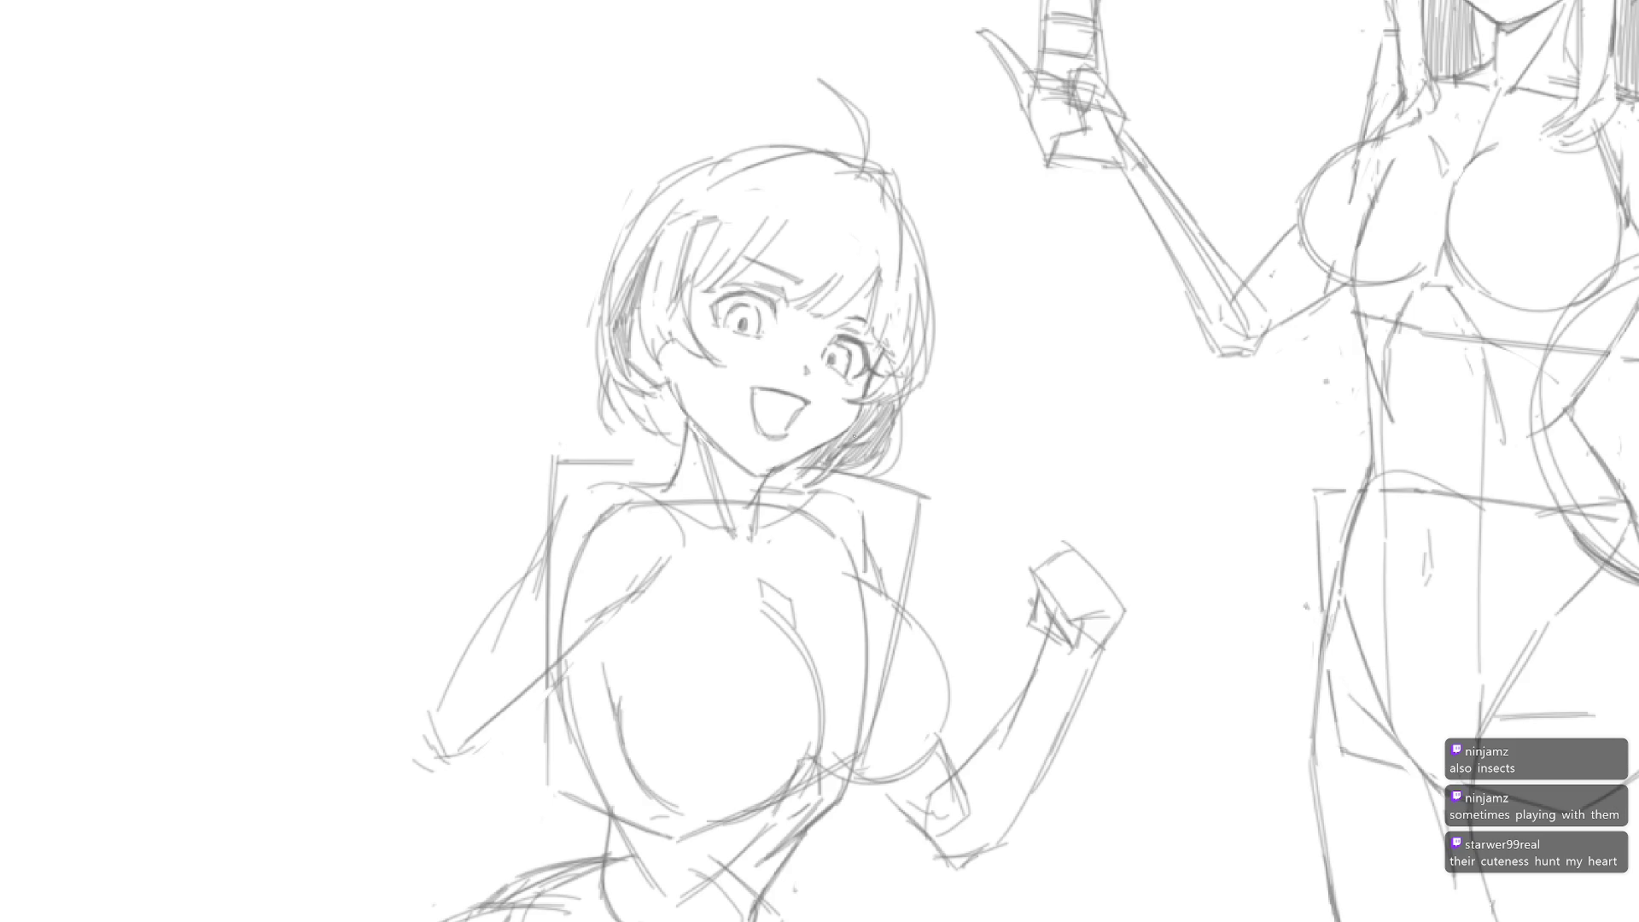
scroll(854, 433, down, 5)
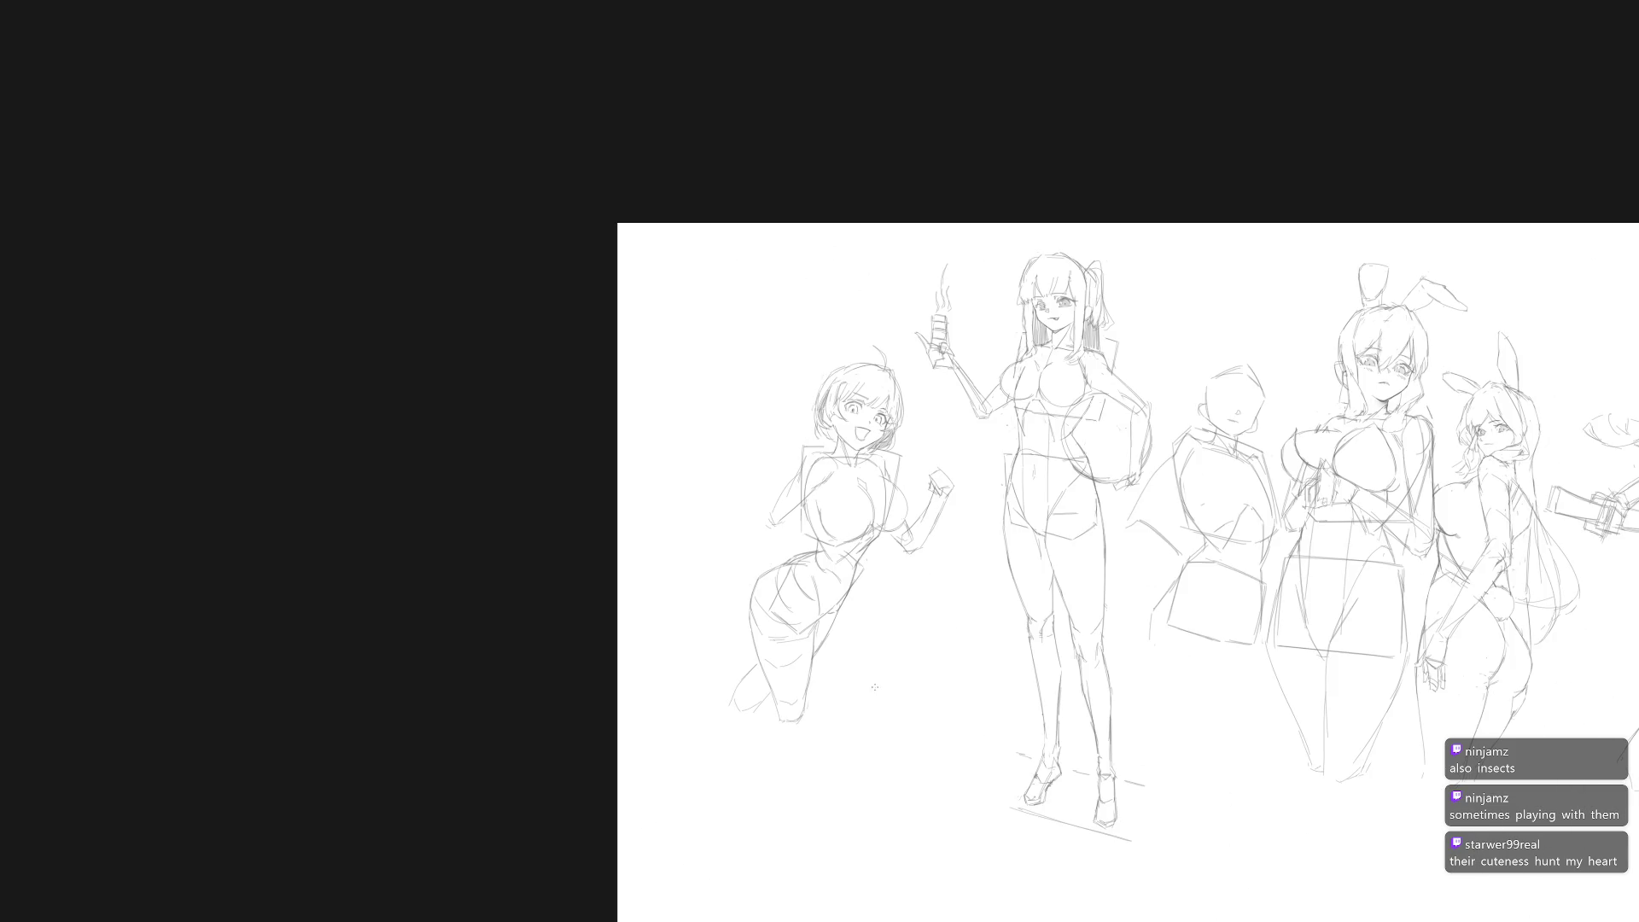
key(m)
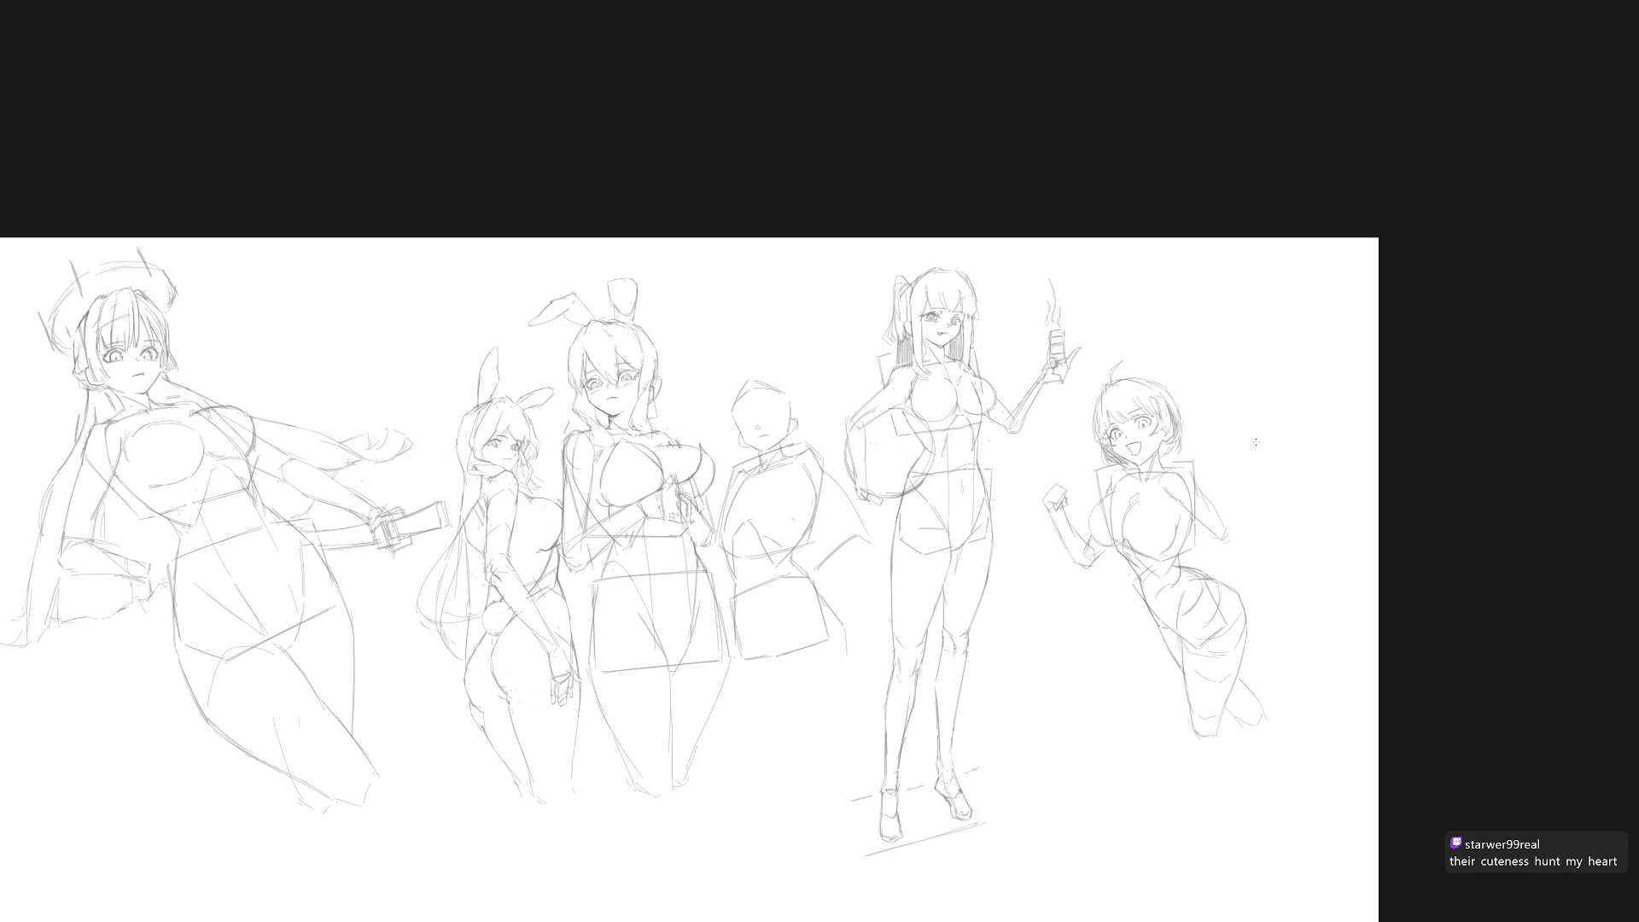
scroll(1120, 491, up, 5)
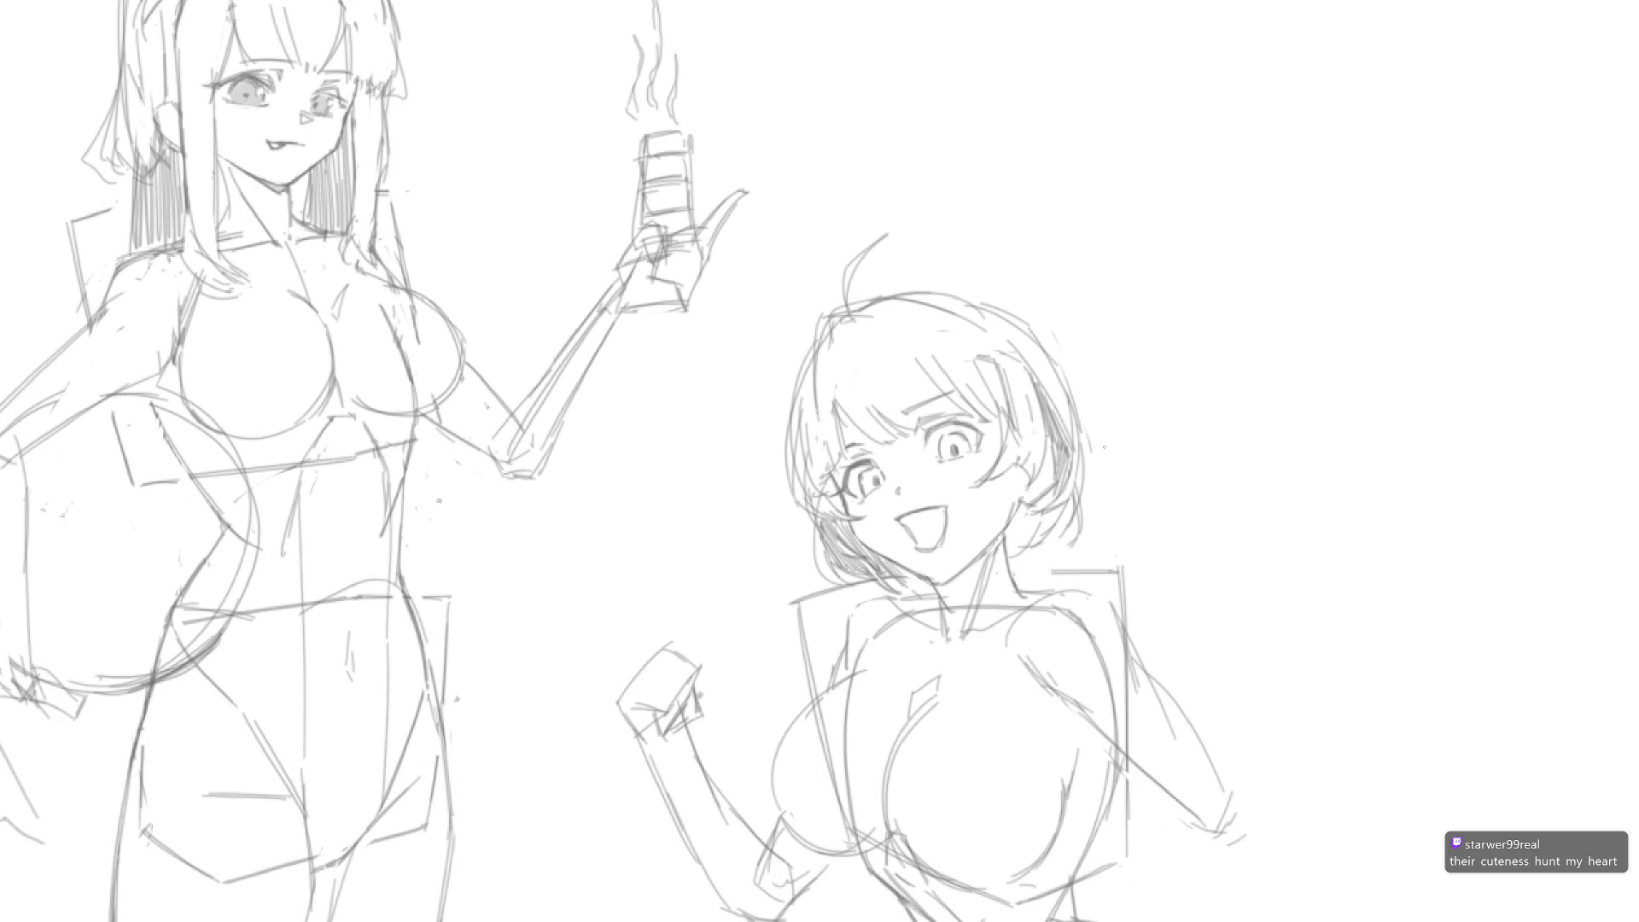
Step: Add a stroke at the short-haired girl's right hair edge and redraw her neck line
scroll(1103, 446, down, 2)
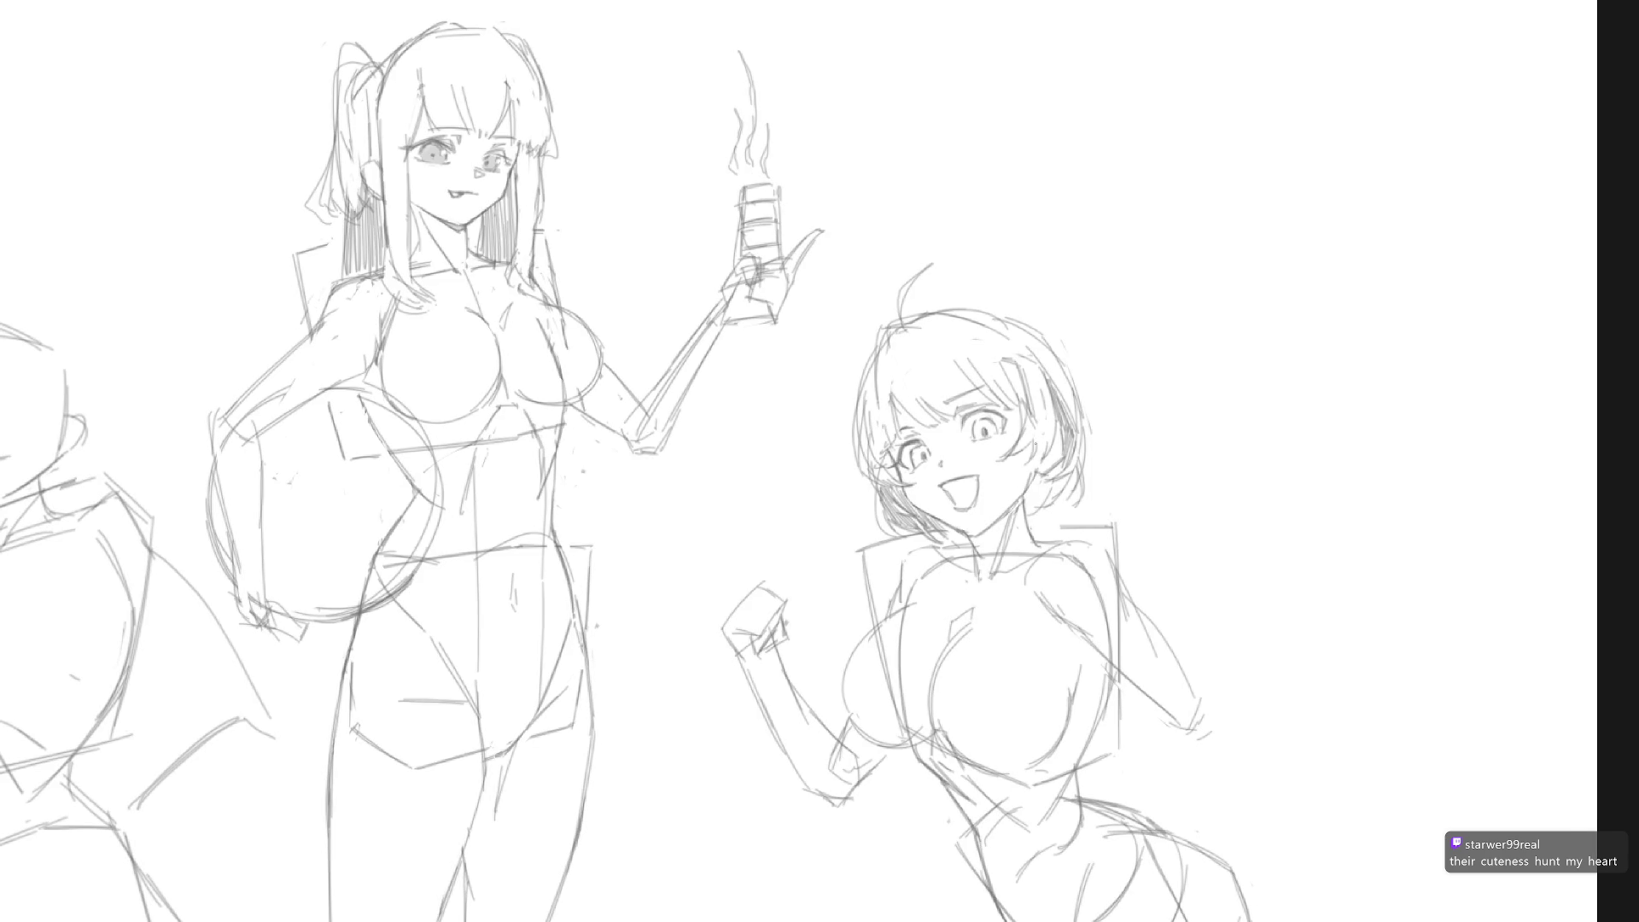
drag(1050, 439, 1041, 468)
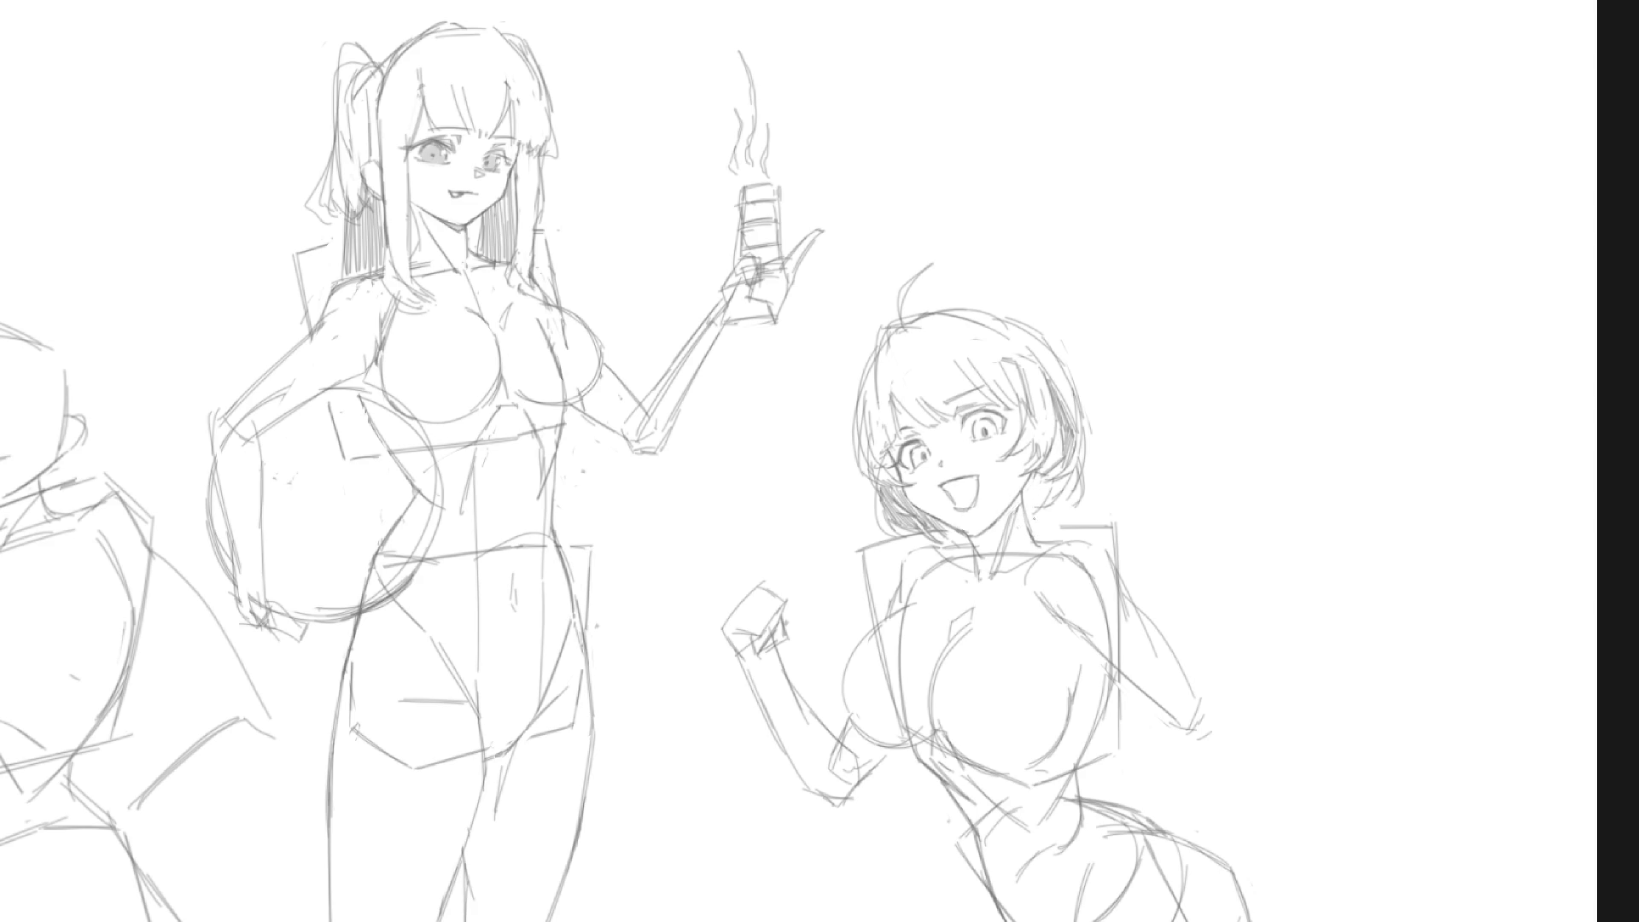
scroll(1104, 519, down, 3)
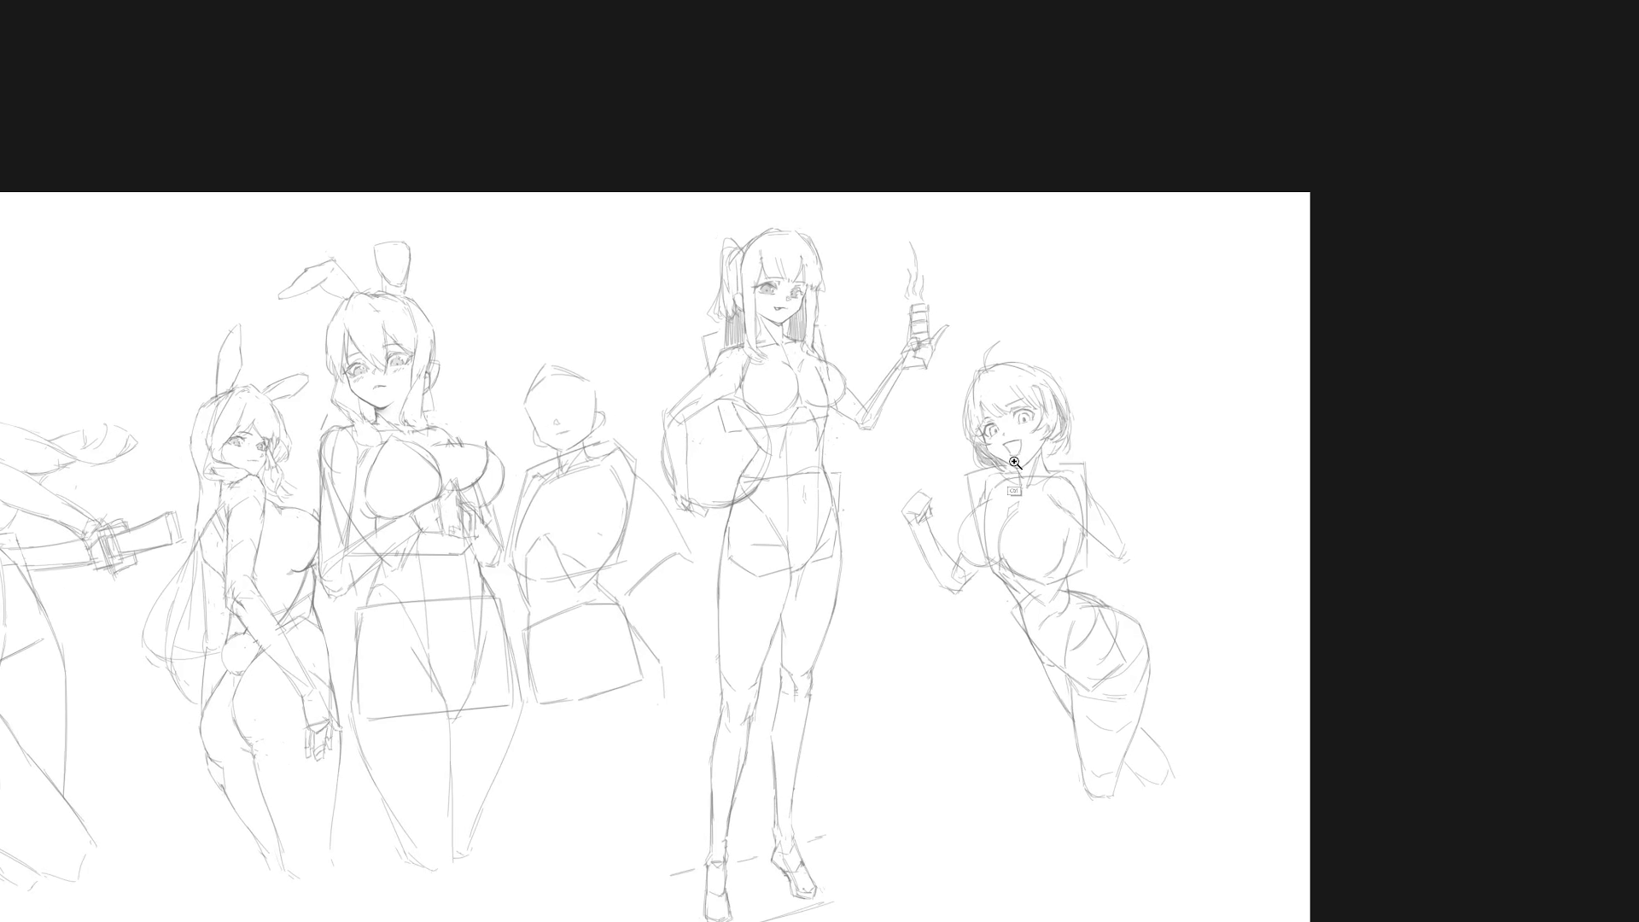
scroll(1015, 459, up, 3)
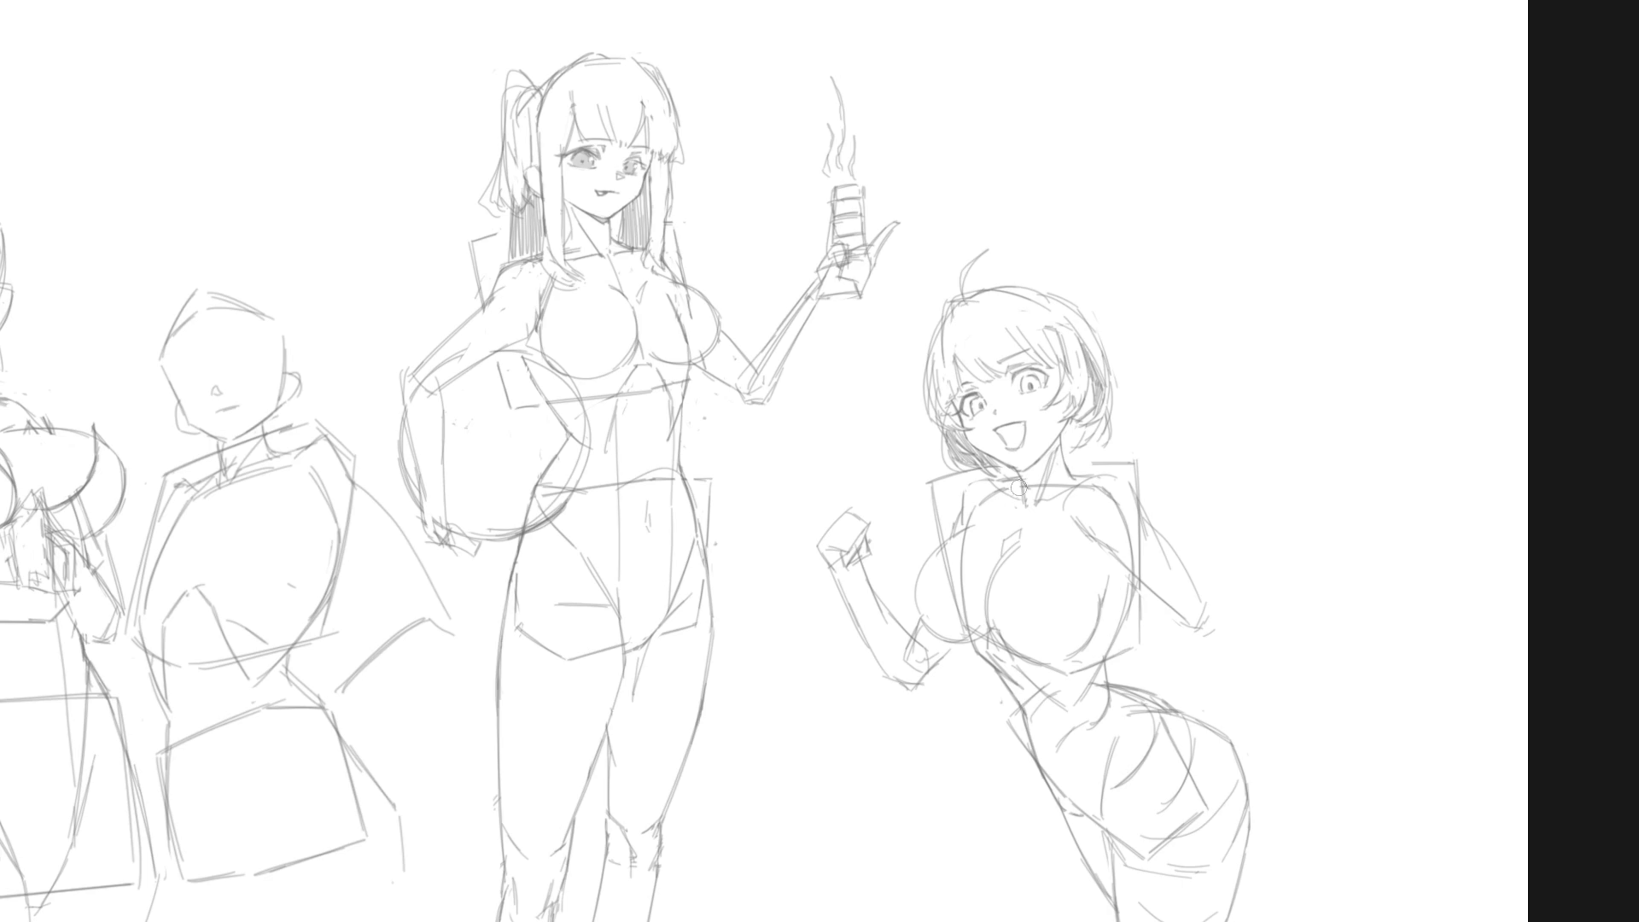
drag(1027, 479, 1035, 500)
scroll(962, 499, down, 3)
Step: Sketch the right figure's lower leg down toward the foot, undoing and erasing stray strokes
drag(899, 644, 825, 645)
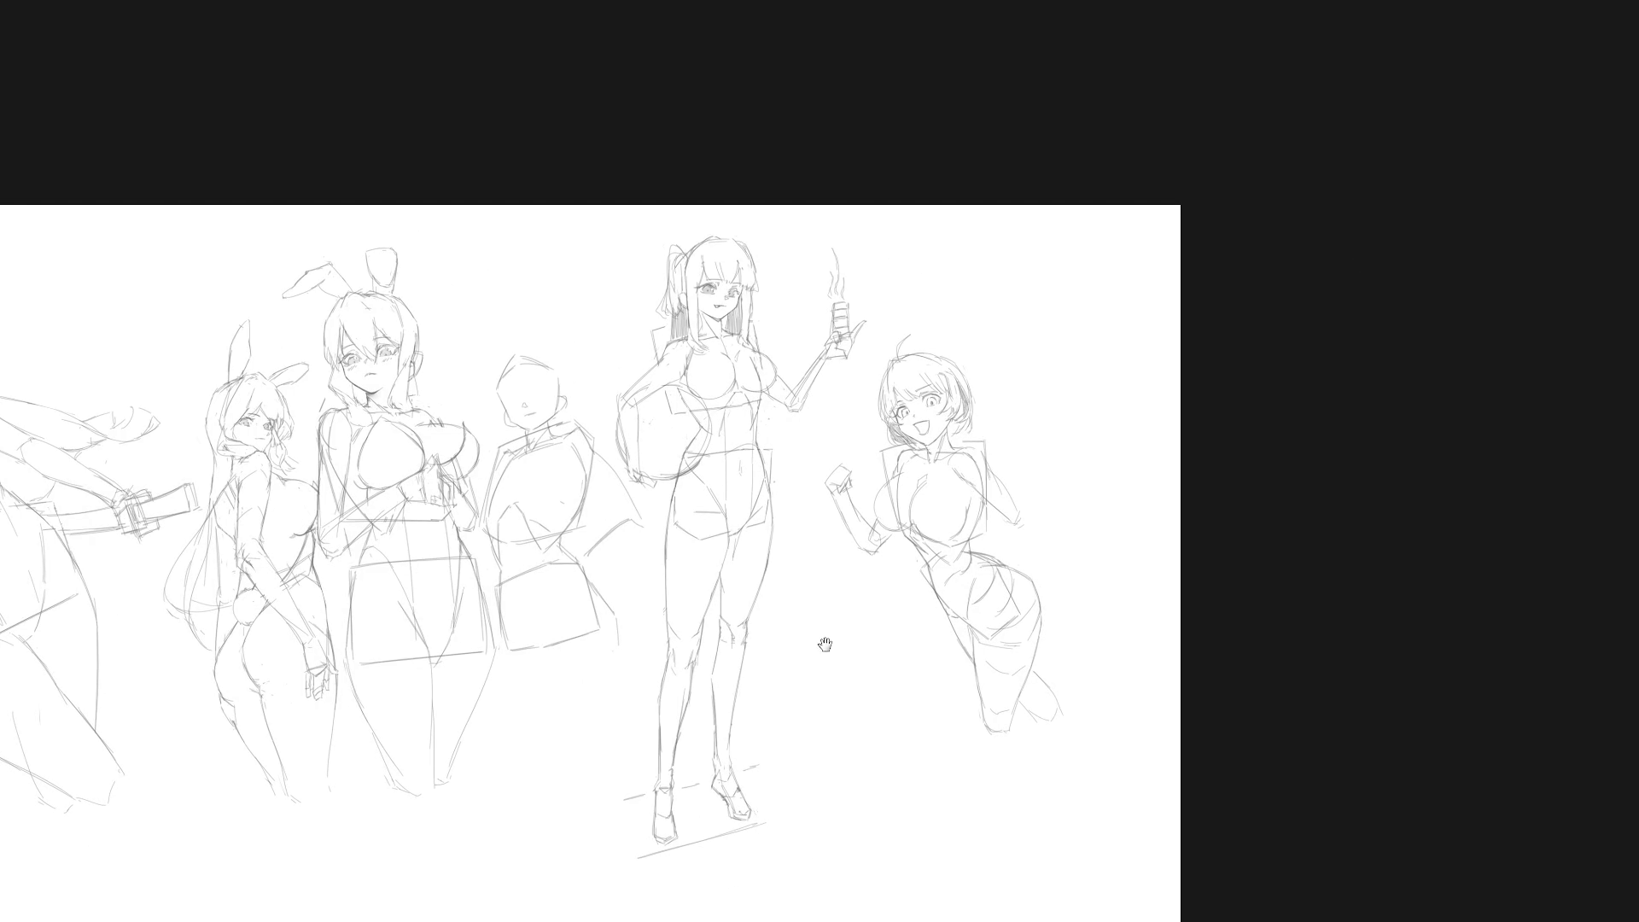
scroll(1010, 606, down, 1)
scroll(1010, 606, right, 1)
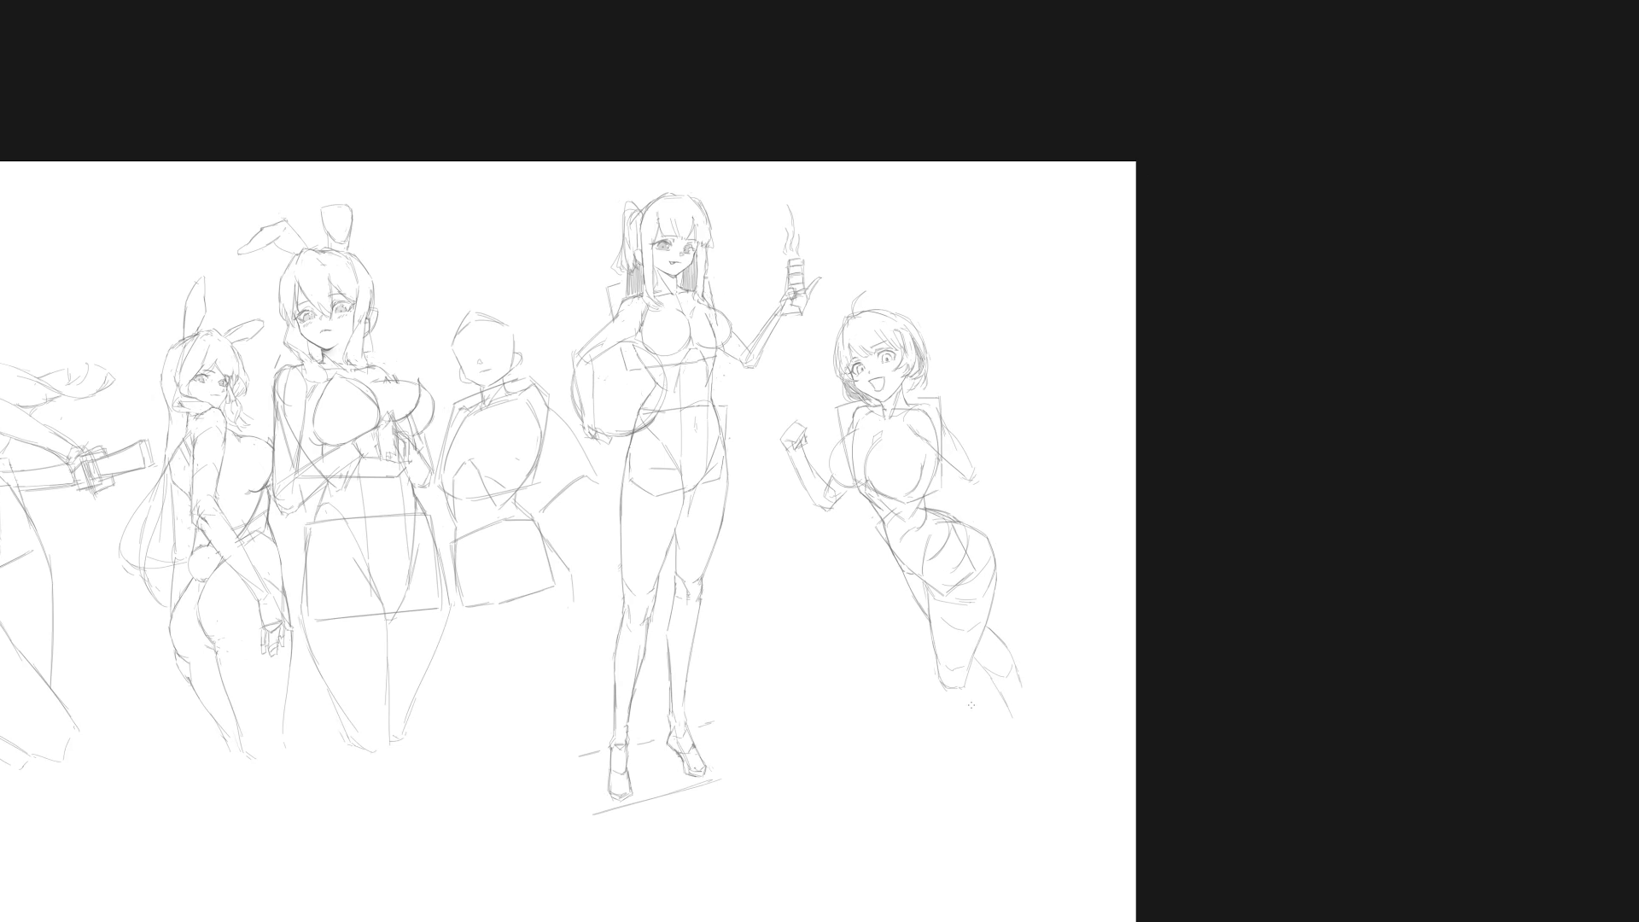
drag(939, 721, 945, 744)
mouse_move(968, 683)
mouse_down()
mouse_move(958, 748)
mouse_move(939, 738)
mouse_up()
key(ctrl+z)
key(ctrl+z)
key(ctrl+z)
mouse_move(945, 702)
mouse_down()
mouse_move(970, 718)
mouse_move(993, 697)
mouse_move(1014, 752)
mouse_move(997, 755)
mouse_move(1014, 757)
mouse_up()
key(e)
key(p)
drag(993, 702, 1006, 742)
scroll(888, 323, up, 2)
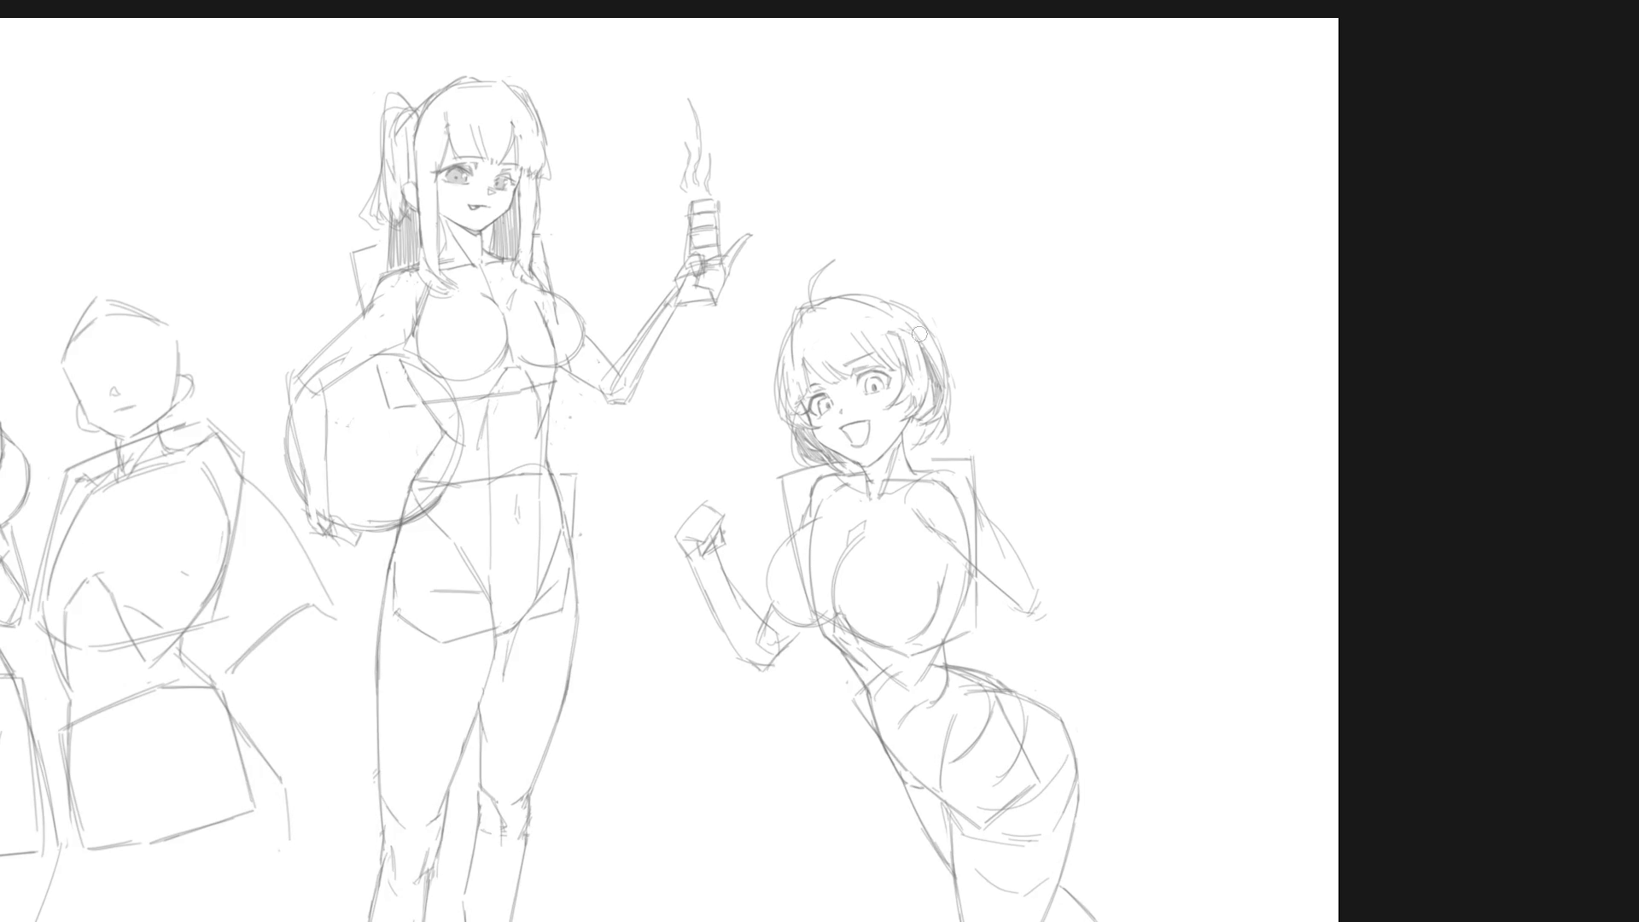
Step: Try erasing and redrawing the open smile as a small mouth, undoing the attempts
mouse_move(847, 385)
mouse_down()
mouse_move(854, 440)
mouse_move(883, 391)
mouse_up()
mouse_move(801, 408)
mouse_down()
mouse_move(858, 466)
mouse_move(896, 438)
mouse_up()
drag(848, 431, 873, 427)
drag(842, 429, 870, 420)
key(ctrl+z)
mouse_move(858, 422)
mouse_down()
mouse_move(871, 427)
mouse_move(854, 443)
mouse_move(875, 427)
mouse_move(855, 426)
mouse_up()
key(ctrl+z)
Step: Lasso the girl's face and reposition her features with Free Transform
mouse_move(889, 344)
mouse_down()
mouse_move(802, 350)
mouse_move(802, 414)
mouse_move(849, 440)
mouse_move(900, 384)
mouse_up()
key(ctrl+t)
key(Return)
key(ctrl+d)
key(b)
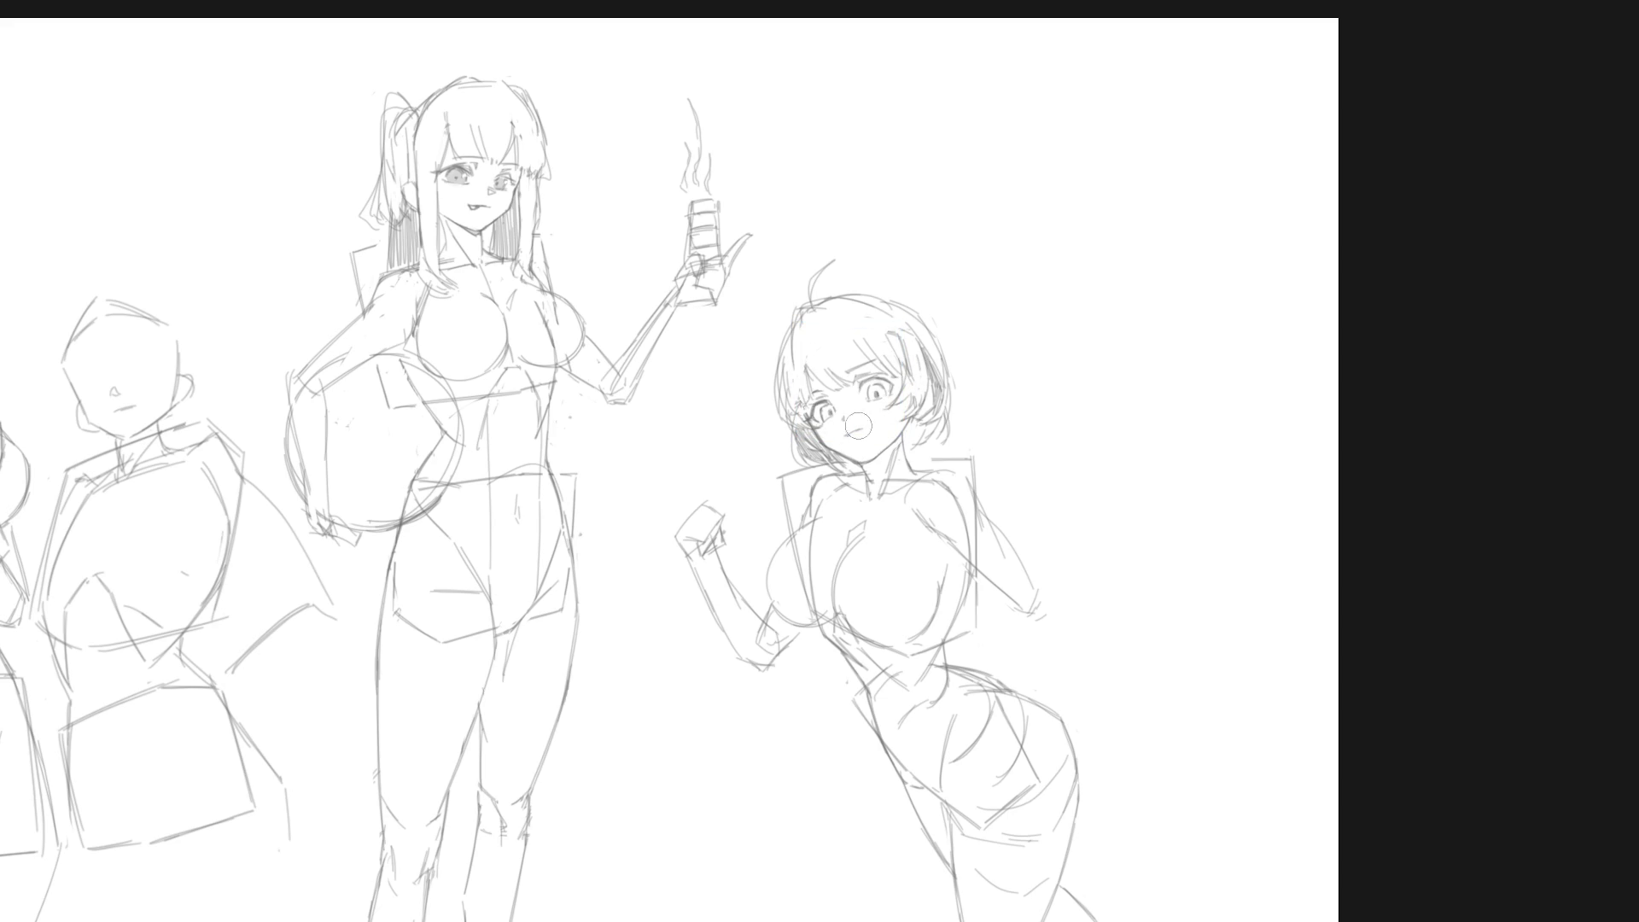
Step: Draw a new closed mouth and jawline, undoing trial jaw and smile strokes
drag(858, 433, 845, 434)
drag(893, 439, 865, 462)
key(ctrl+z)
drag(896, 437, 867, 461)
key(ctrl+z)
scroll(1006, 420, down, 2)
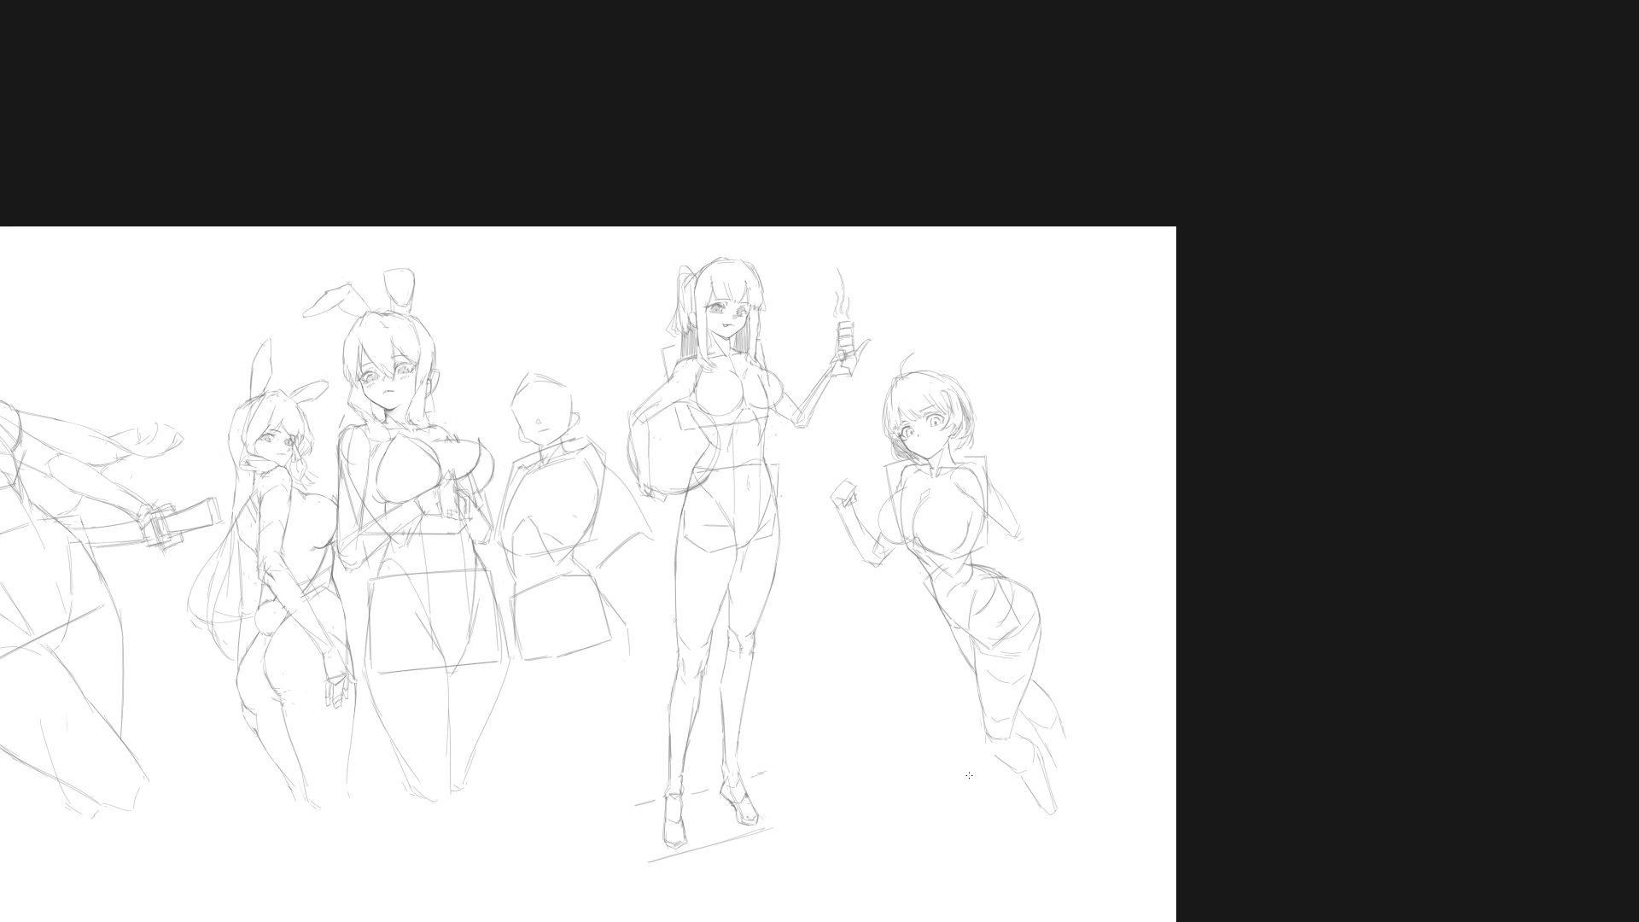
scroll(918, 427, up, 3)
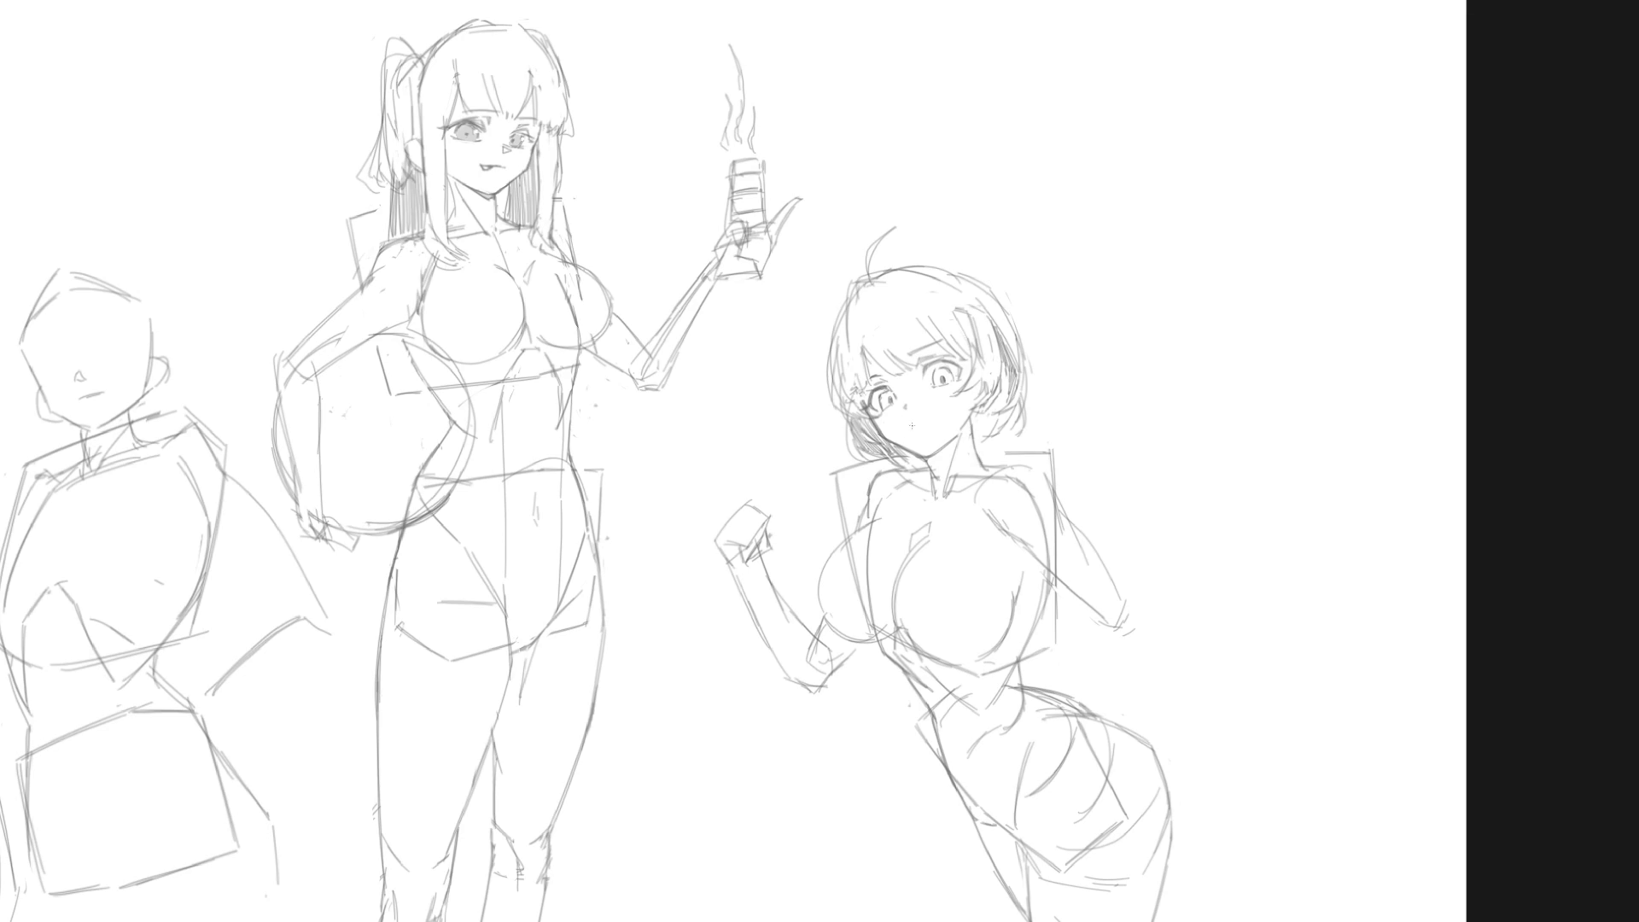
drag(911, 414, 935, 416)
key(ctrl+z)
Step: Erase the wavy mouth line on the short-haired girl's face
scroll(1042, 420, down, 5)
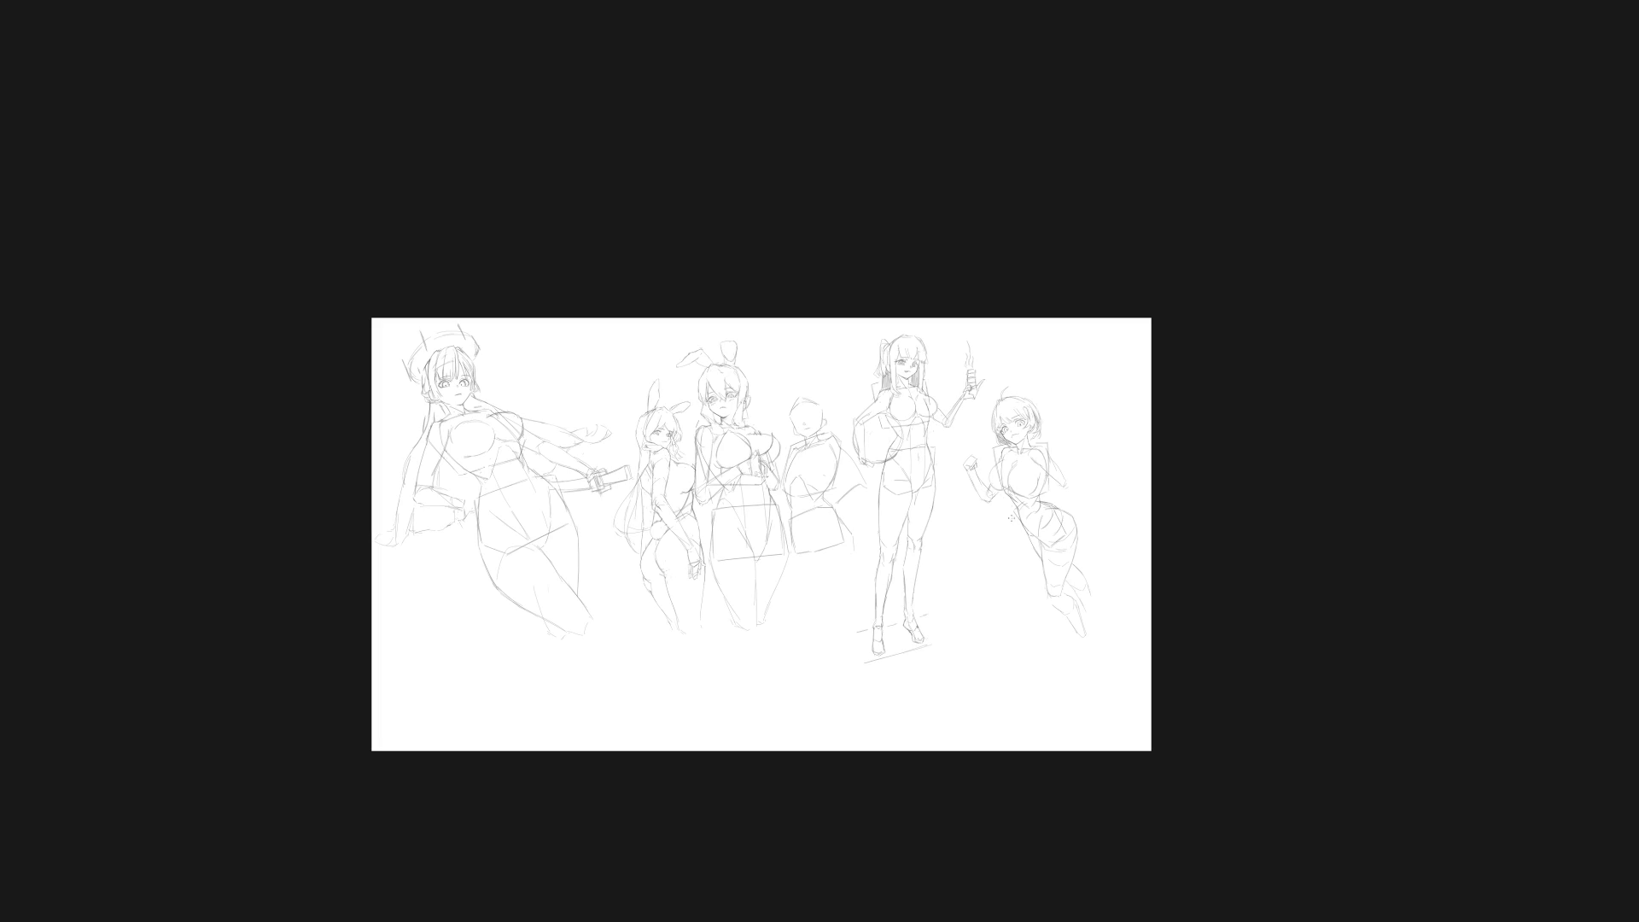
scroll(1008, 440, up, 3)
mouse_move(1017, 442)
mouse_down()
mouse_move(995, 450)
mouse_move(1021, 443)
mouse_up()
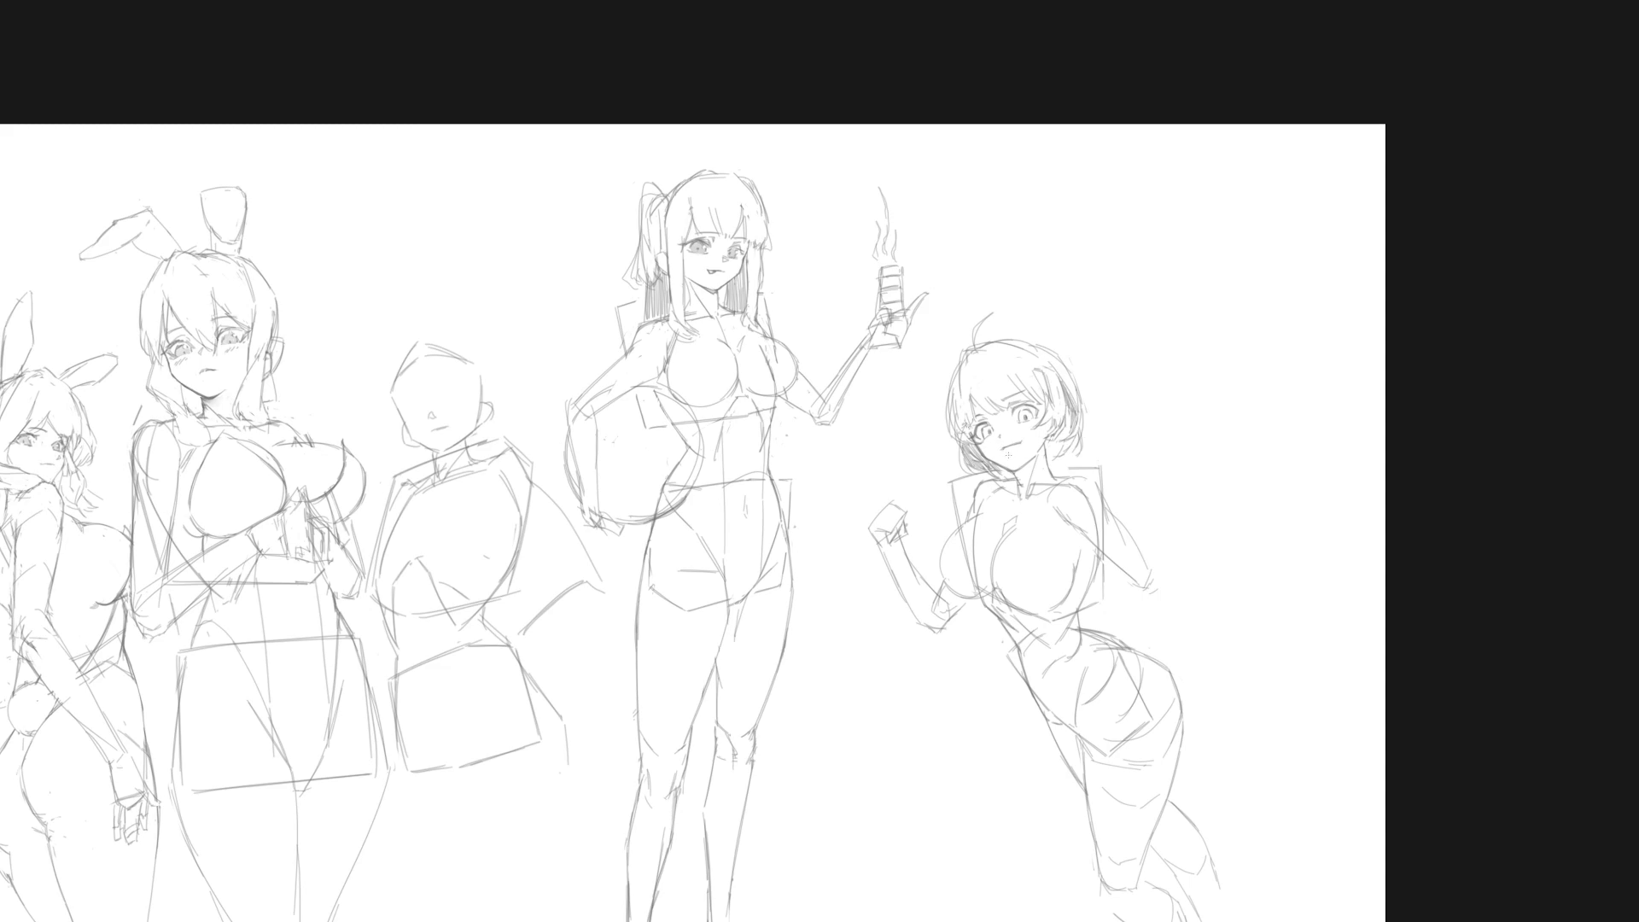
Step: Flip the canvas view horizontally and recentre the sketch sheet
scroll(1110, 478, down, 5)
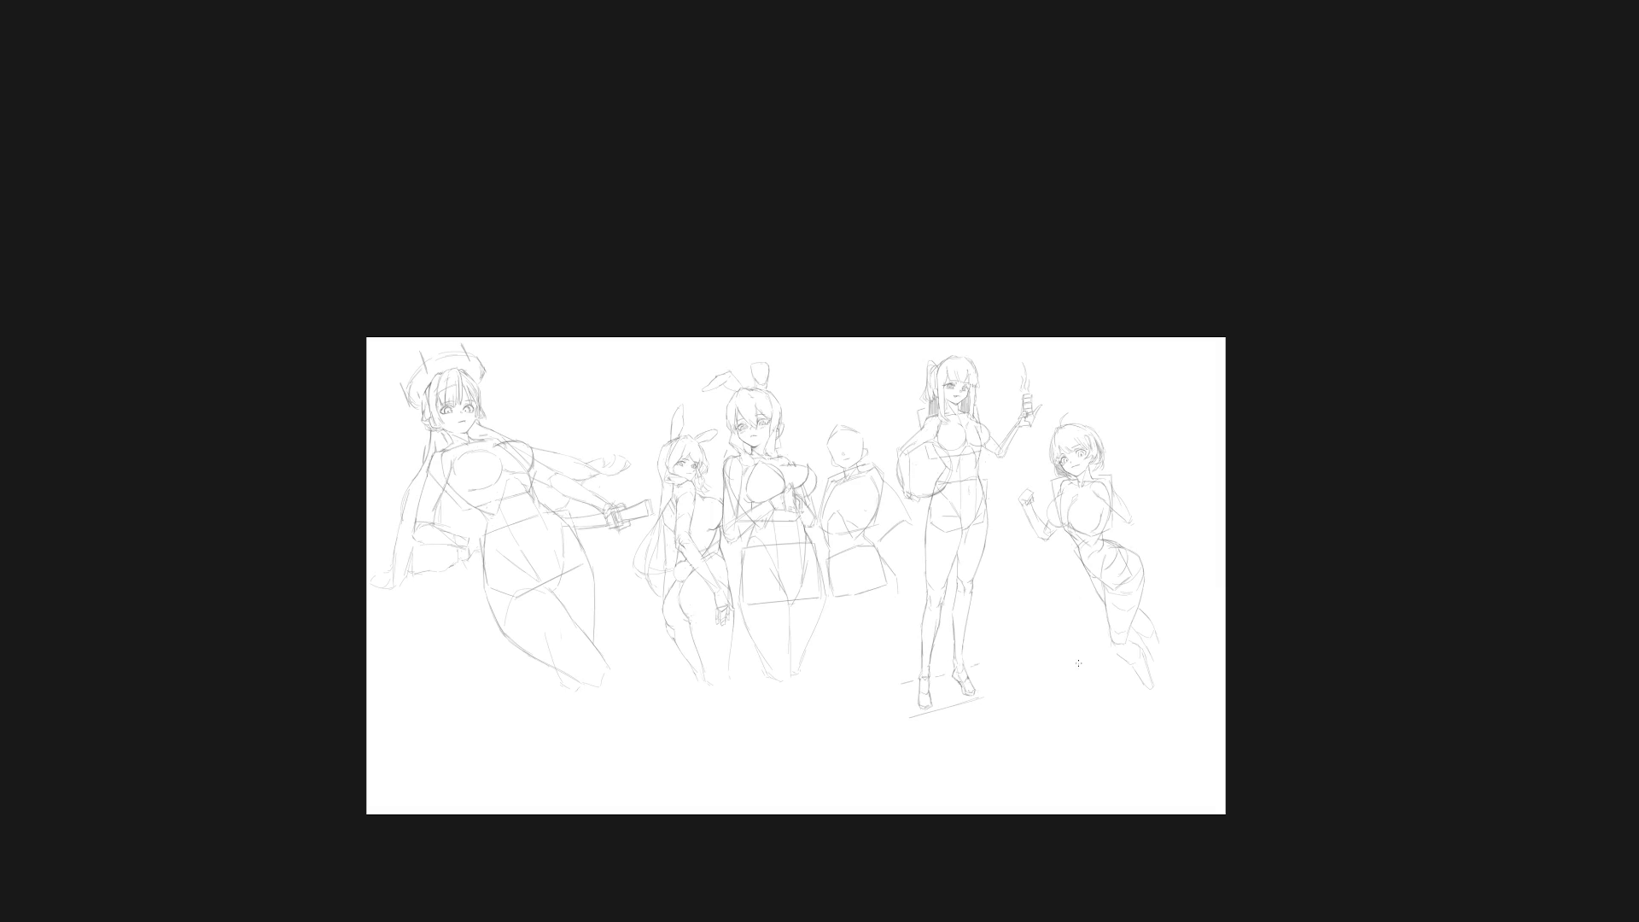
key(m)
drag(904, 694, 1028, 681)
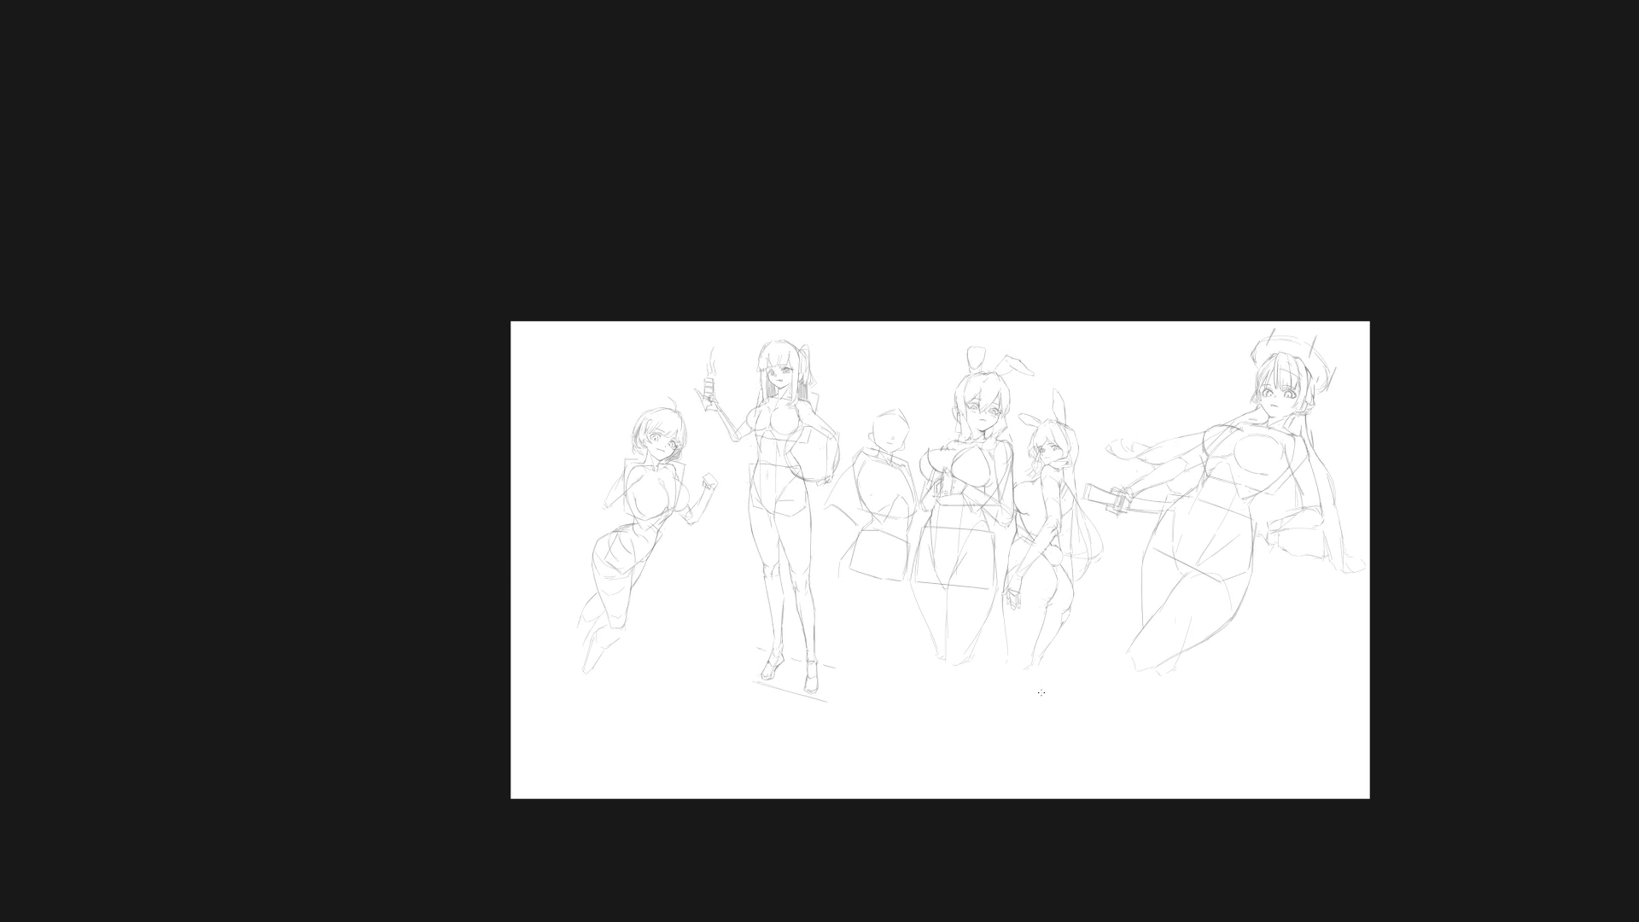
Step: Add a short pencil line beside the short-haired girl's shoulder
scroll(633, 524, up, 5)
scroll(794, 578, down, 1)
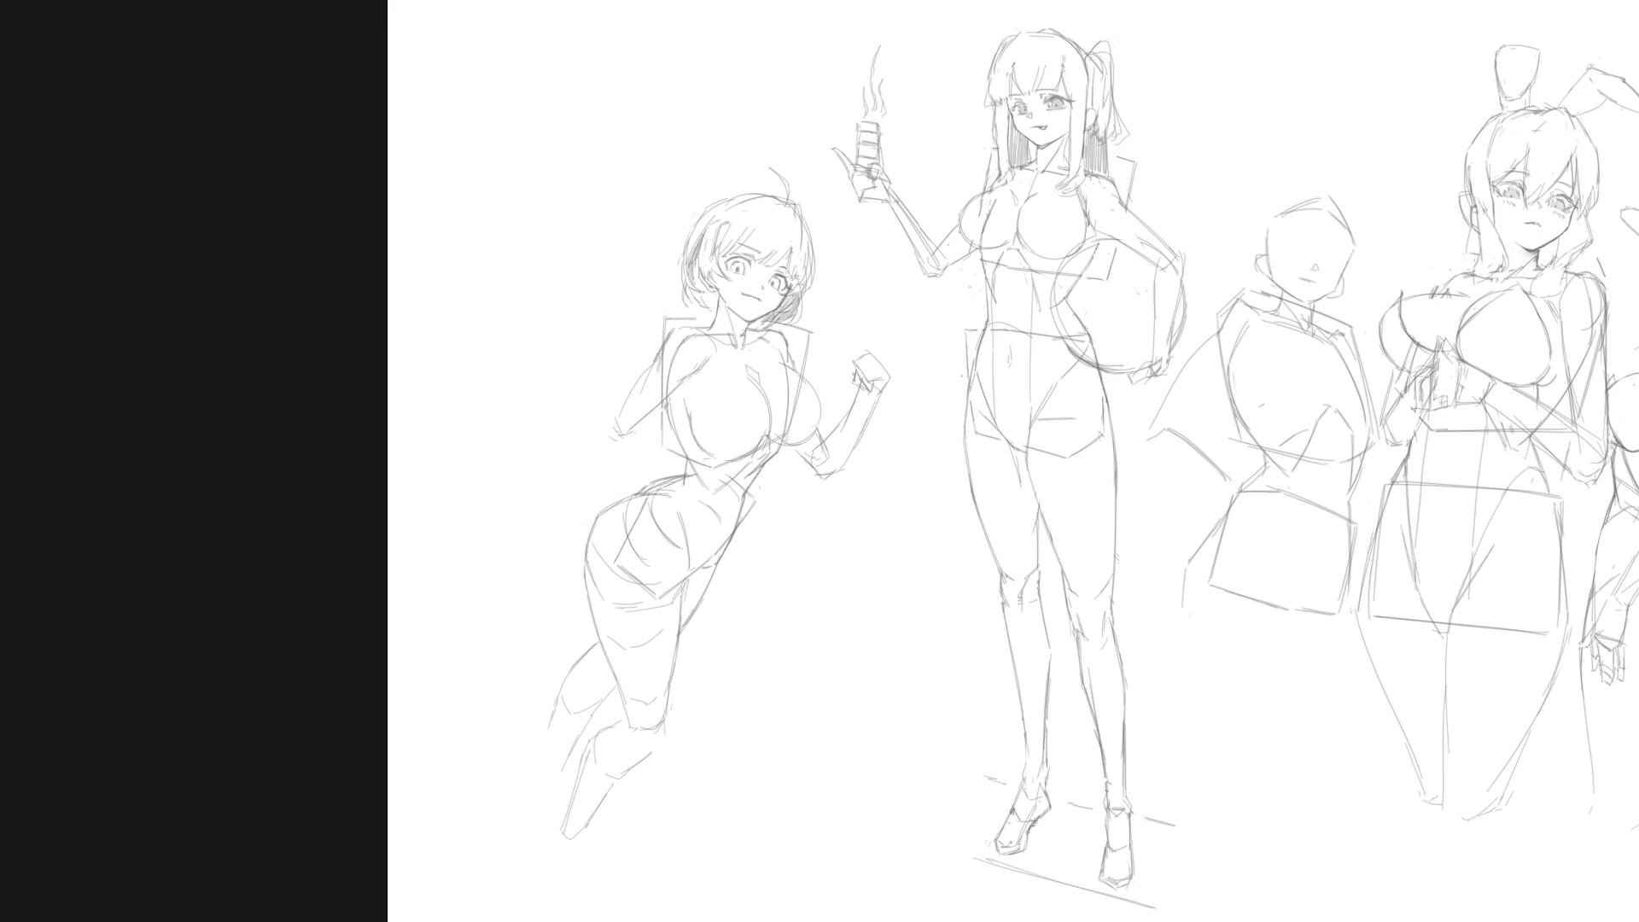
mouse_move(671, 327)
mouse_down()
mouse_move(698, 324)
mouse_move(613, 425)
mouse_move(674, 380)
mouse_up()
Step: Redraw the hip-to-thigh contour darker, then restore the view's normal orientation
drag(700, 525, 688, 586)
scroll(784, 538, down, 3)
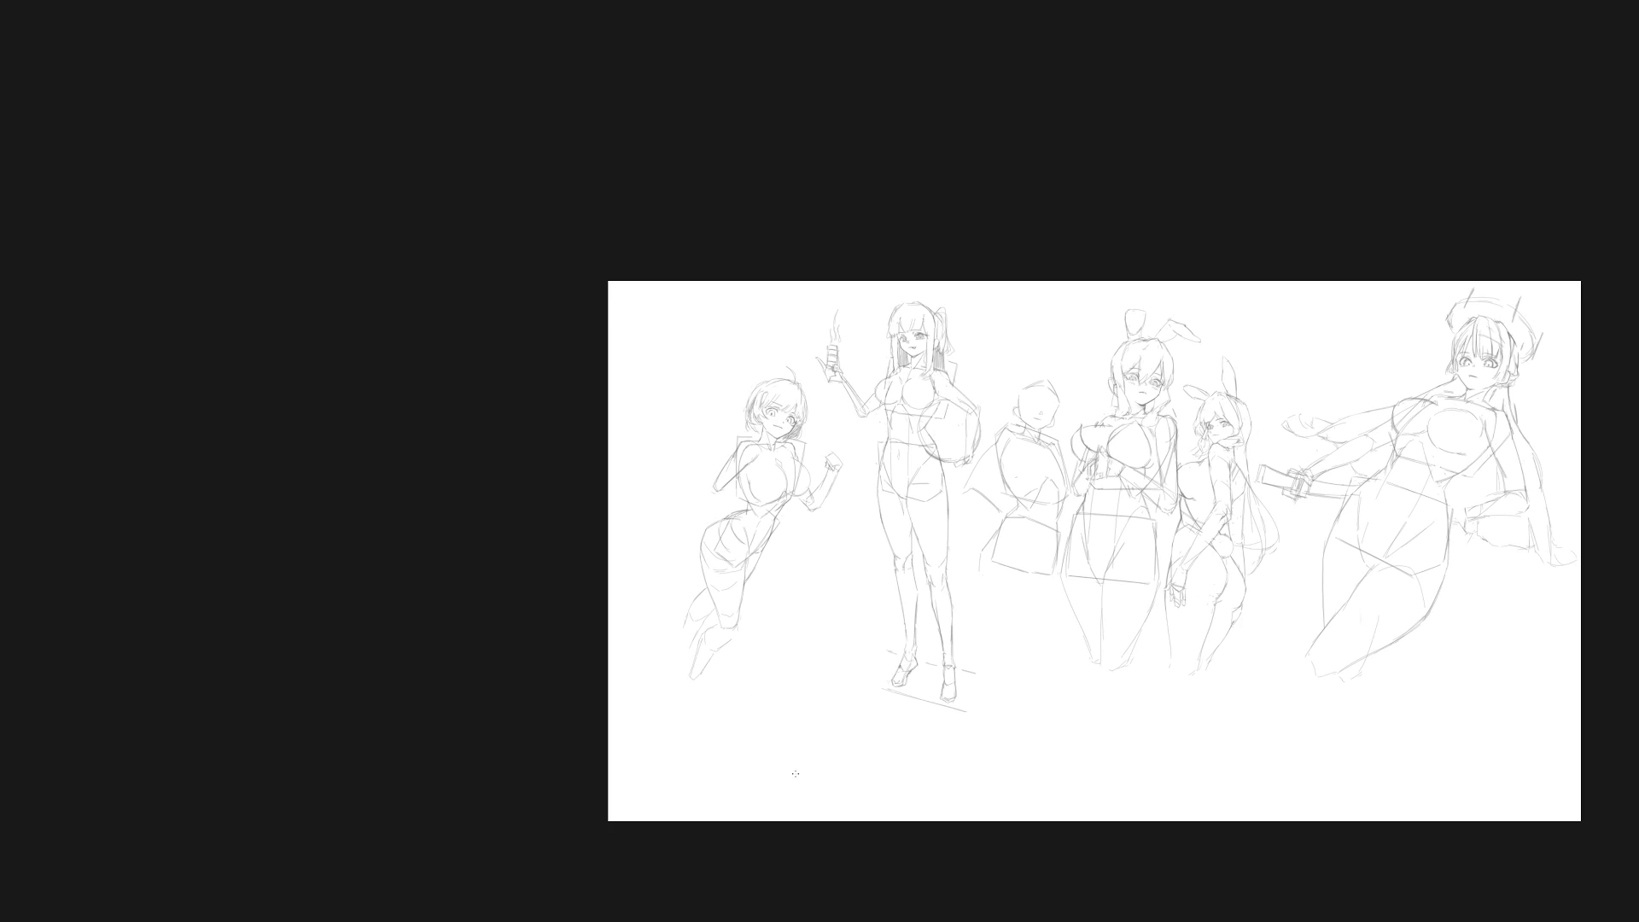
scroll(726, 538, up, 3)
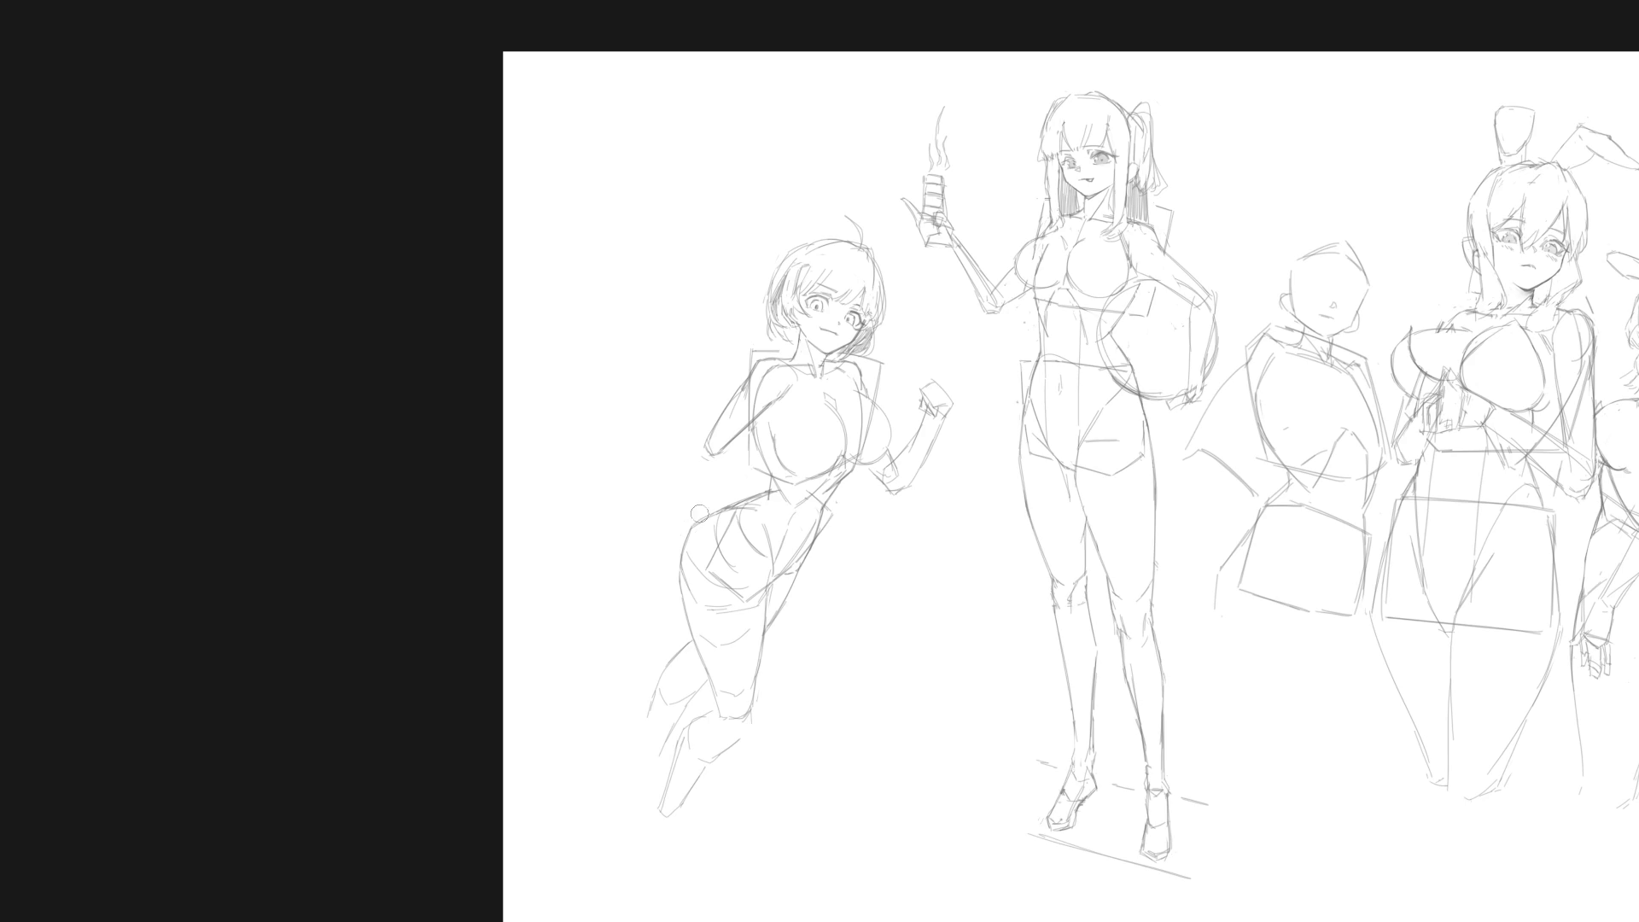
drag(700, 519, 687, 623)
key(ctrl+z)
drag(688, 563, 693, 630)
drag(693, 564, 688, 614)
scroll(940, 586, down, 3)
key(m)
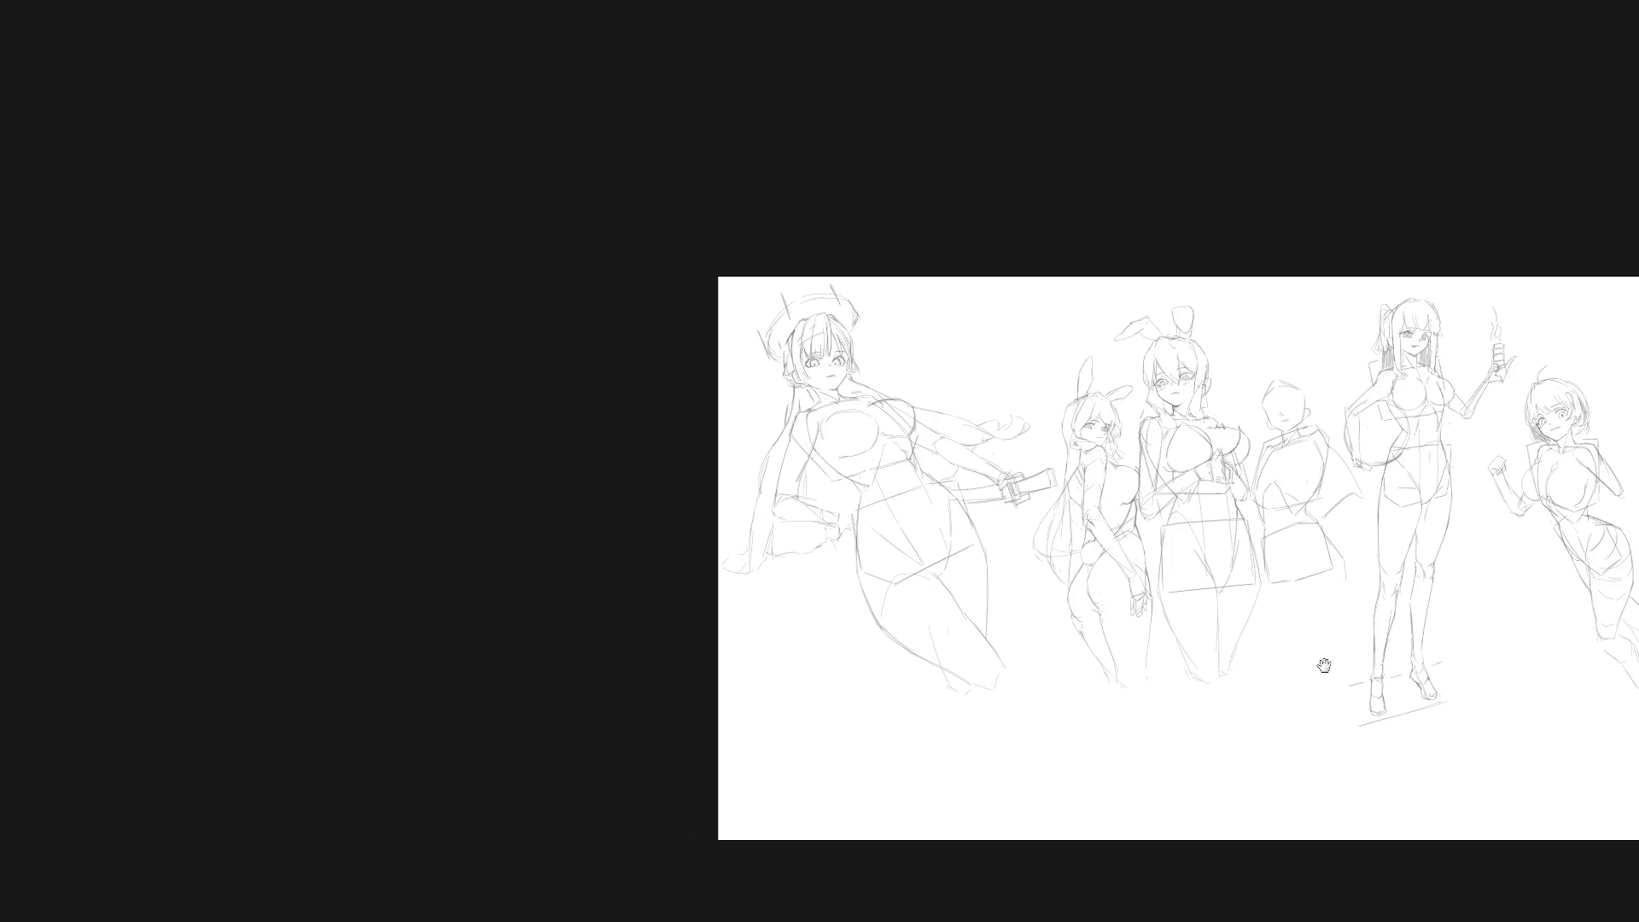
scroll(1185, 518, up, 2)
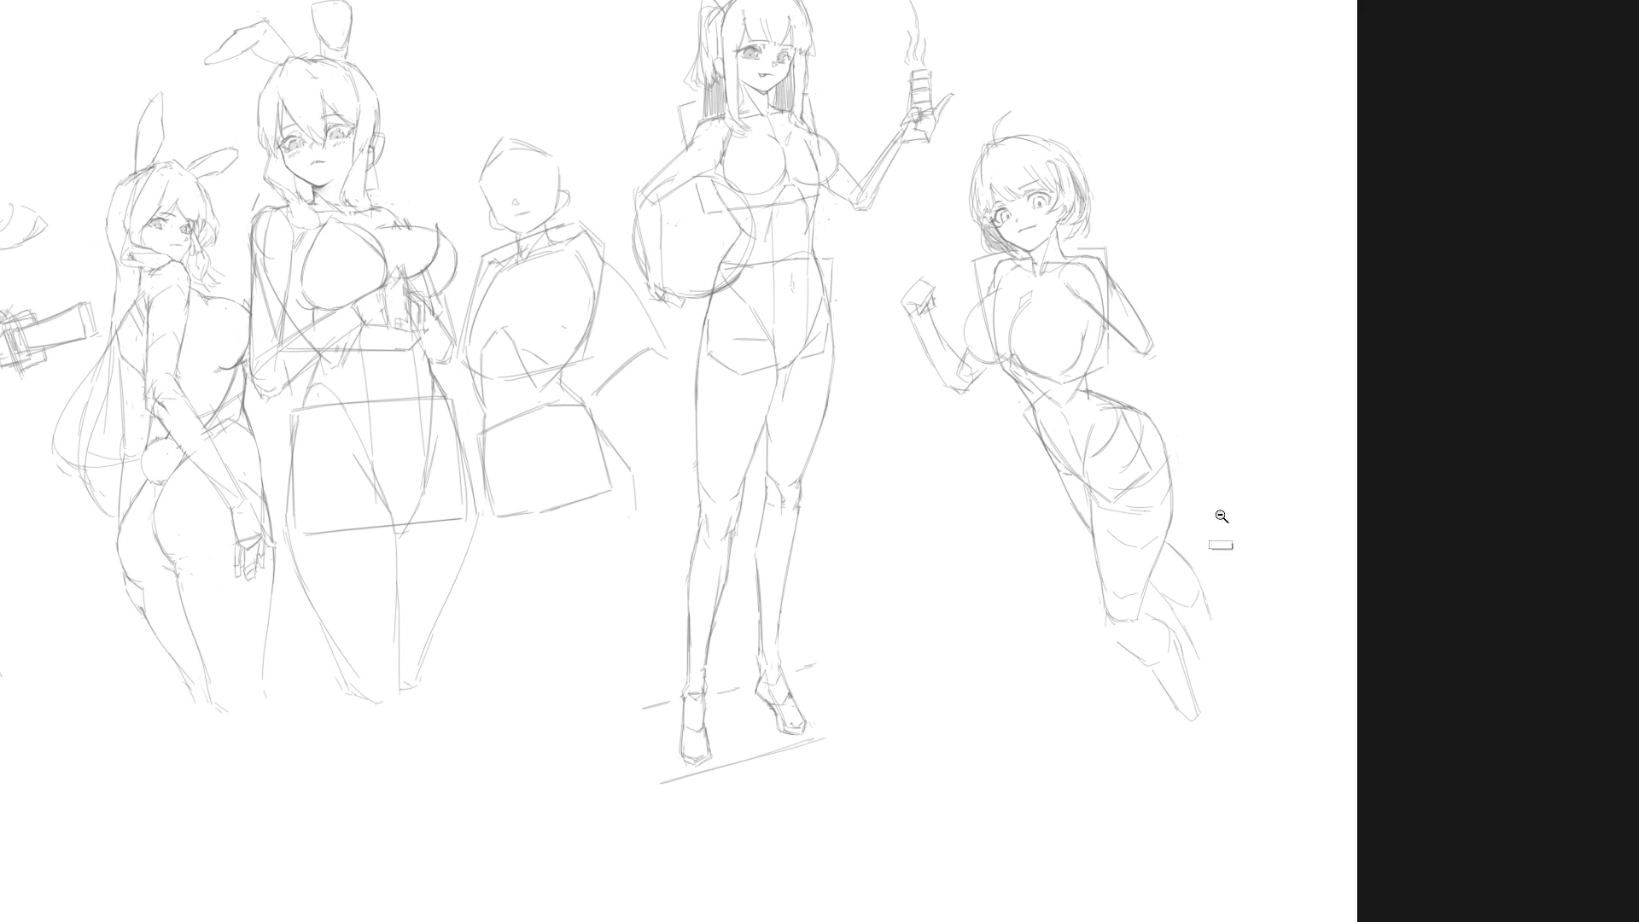
scroll(1212, 521, down, 2)
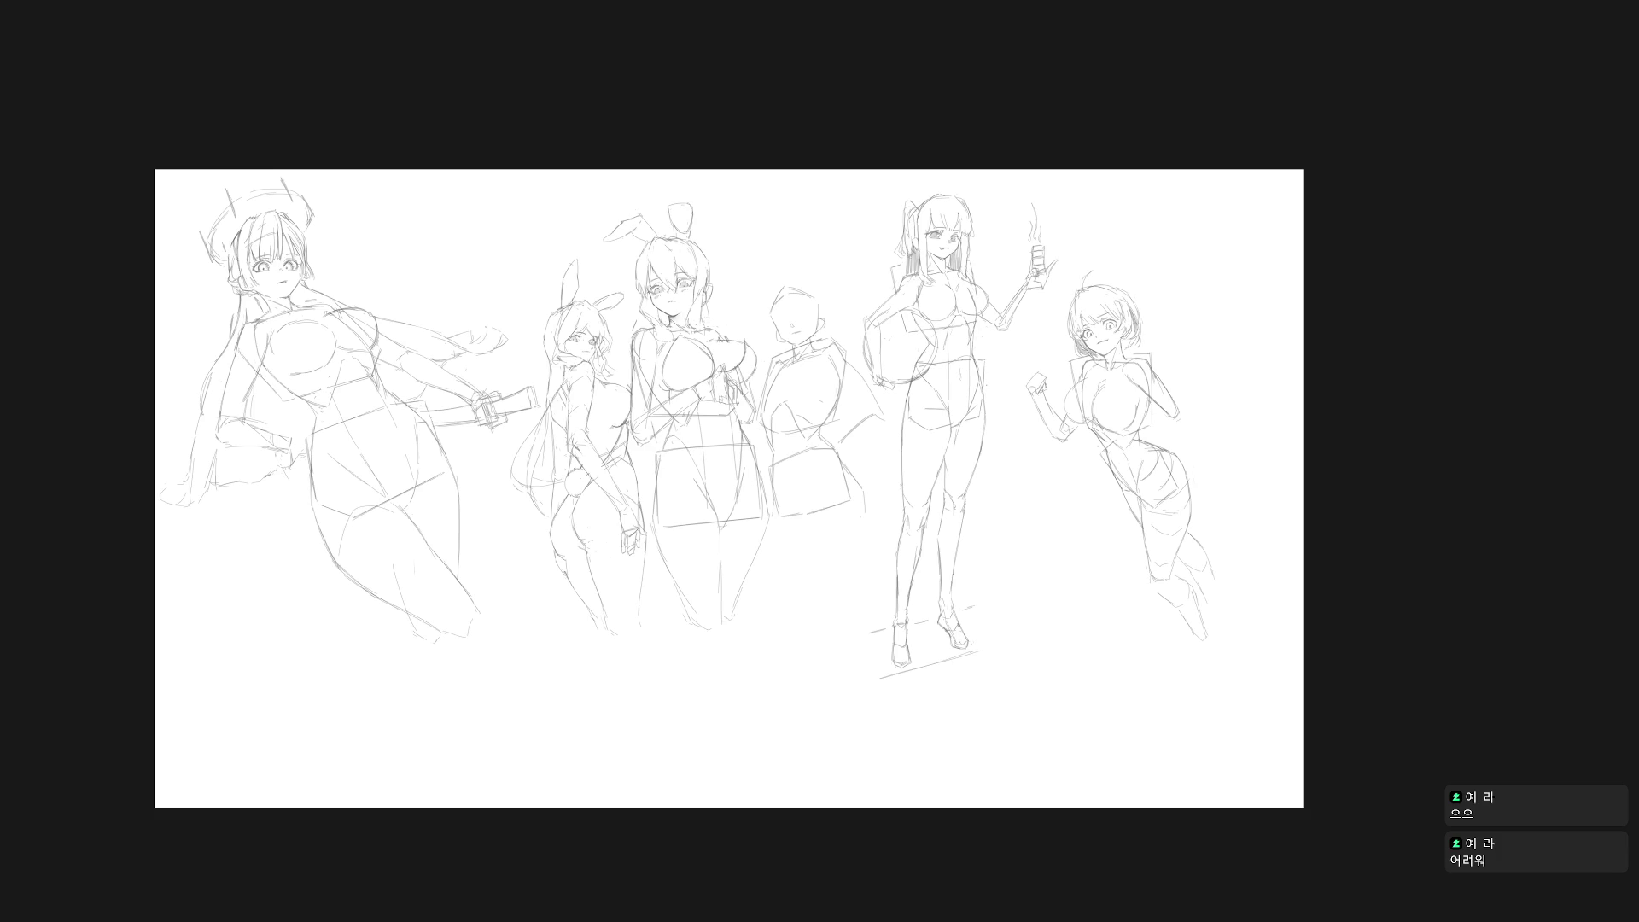
scroll(1204, 497, up, 2)
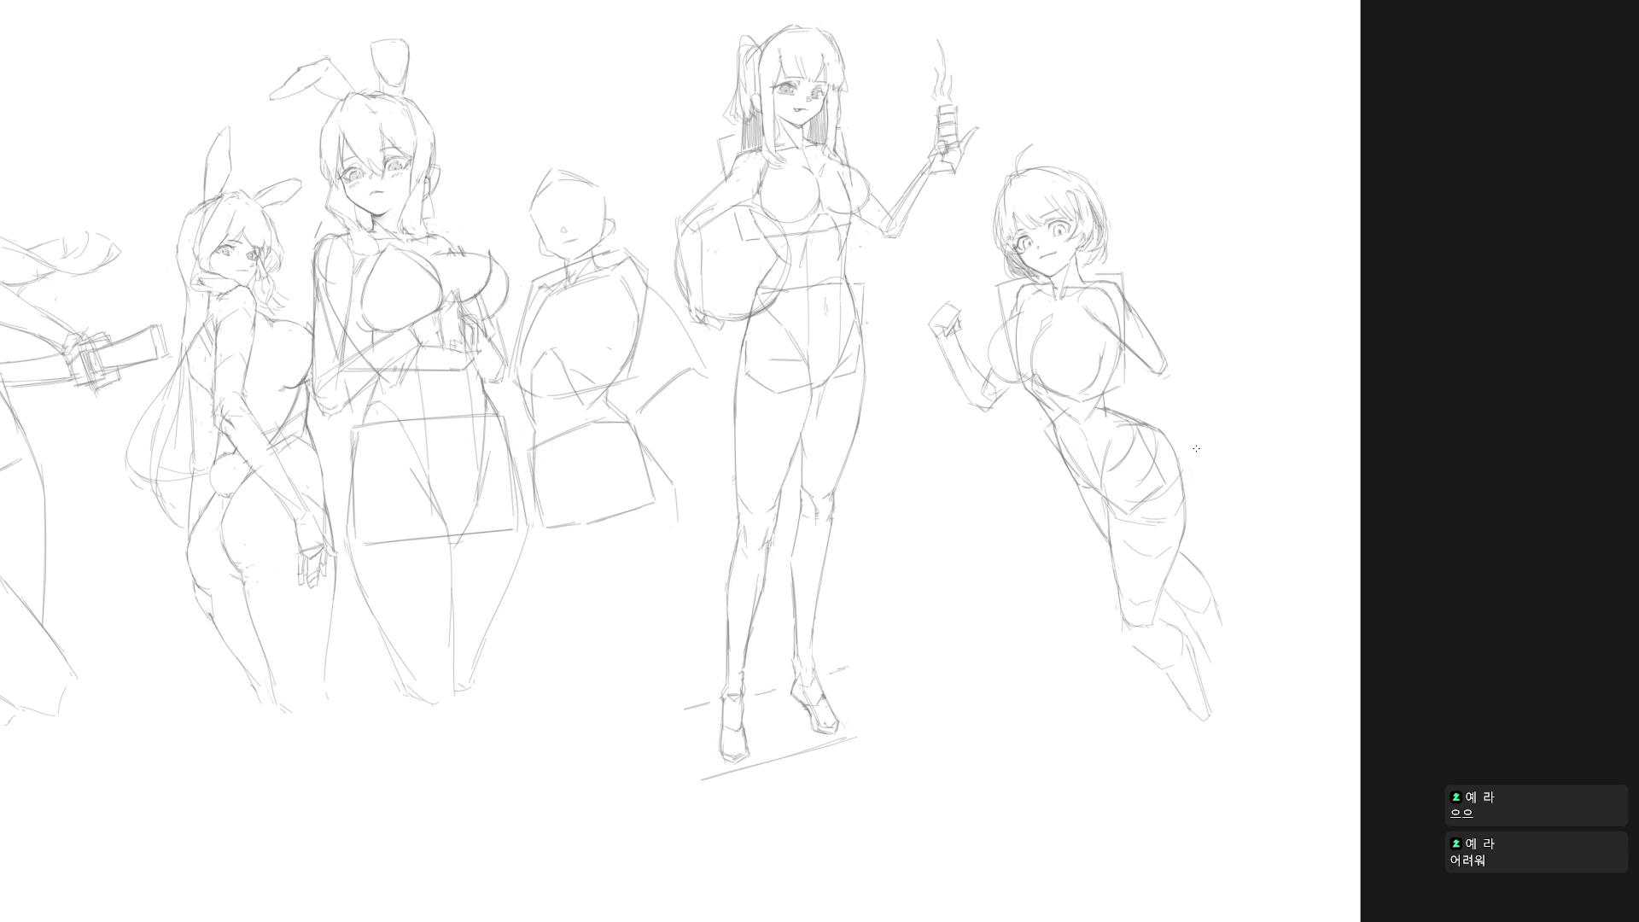
Step: Sketch the hip line, a forearm bending down, and a hand resting on the hip
drag(1184, 493, 1173, 559)
drag(1151, 635, 1135, 694)
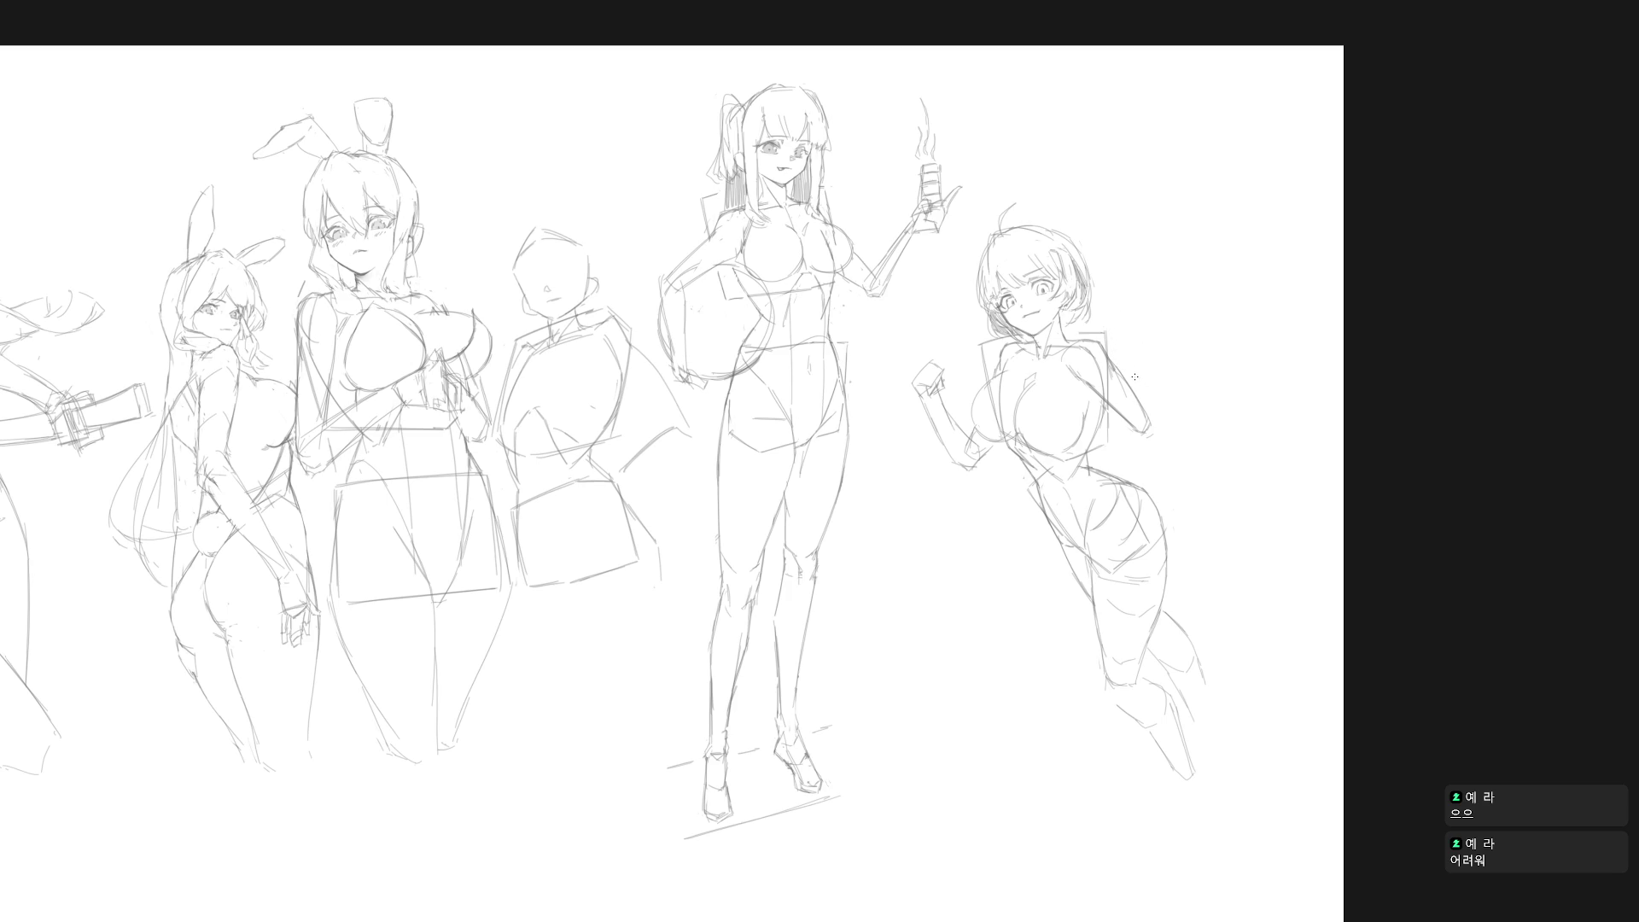
mouse_move(1135, 414)
mouse_down()
mouse_move(1132, 438)
mouse_move(1154, 432)
mouse_up()
drag(1150, 457, 1119, 522)
drag(1158, 439, 1113, 527)
key(ctrl+z)
drag(1127, 467, 1158, 441)
mouse_move(1127, 420)
mouse_down()
mouse_move(1148, 461)
mouse_move(1152, 446)
mouse_up()
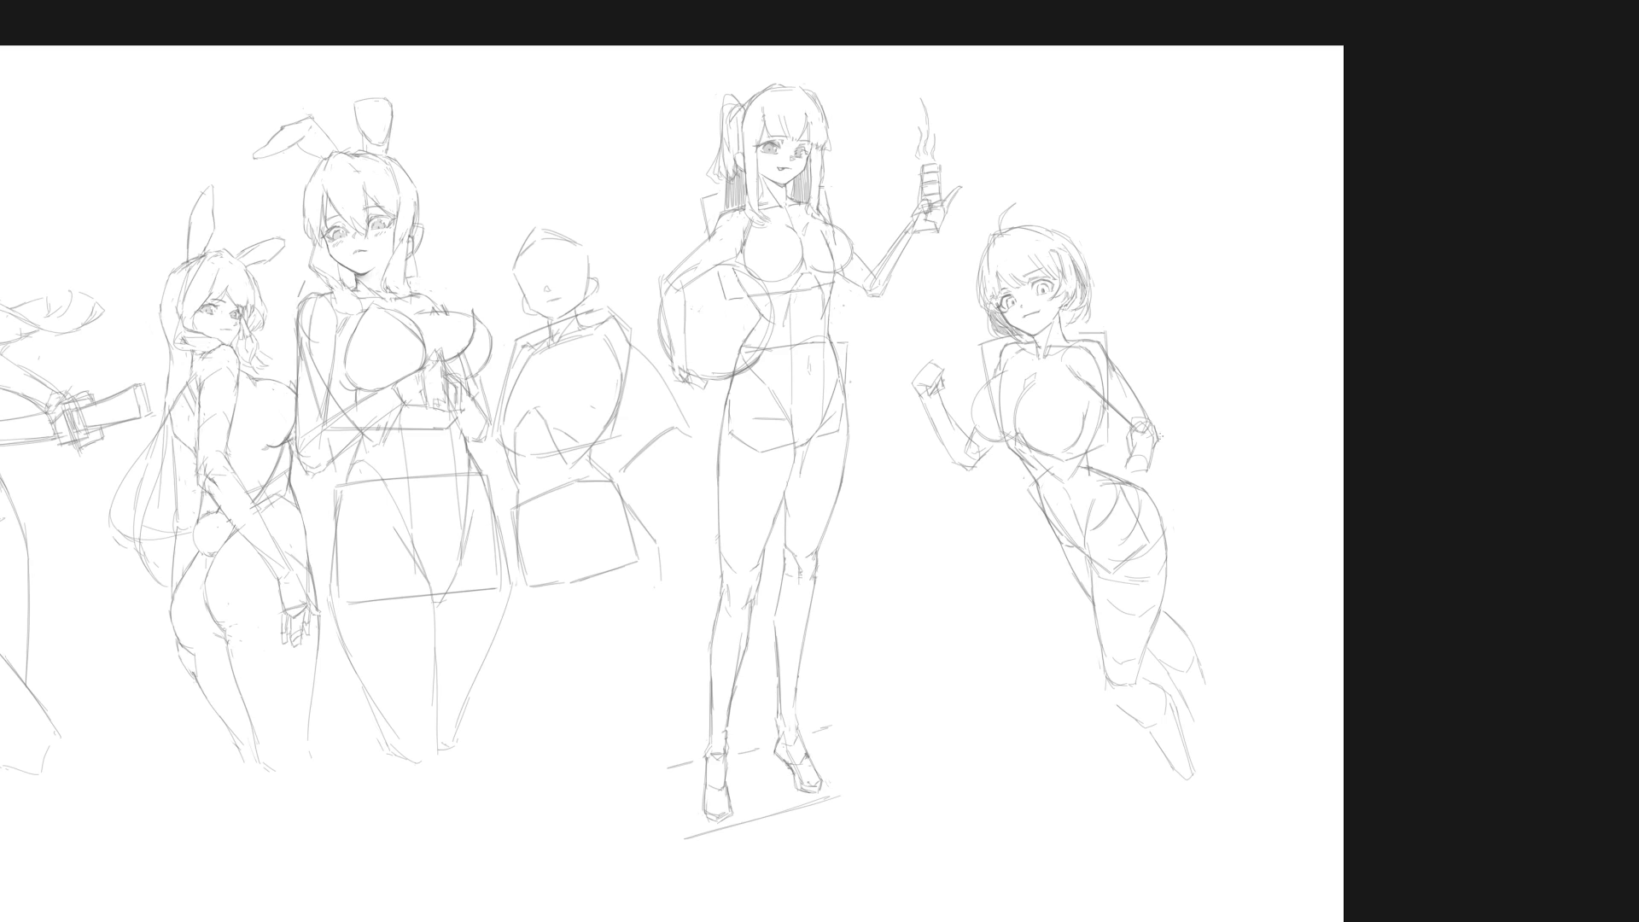
drag(1125, 460, 1147, 465)
Step: Redraw the lower lines of the hand on the hip and darken the arm's back edge
mouse_move(1131, 453)
mouse_down()
mouse_move(1142, 468)
mouse_move(1149, 450)
mouse_up()
drag(1133, 466, 1153, 480)
drag(1108, 383, 1131, 401)
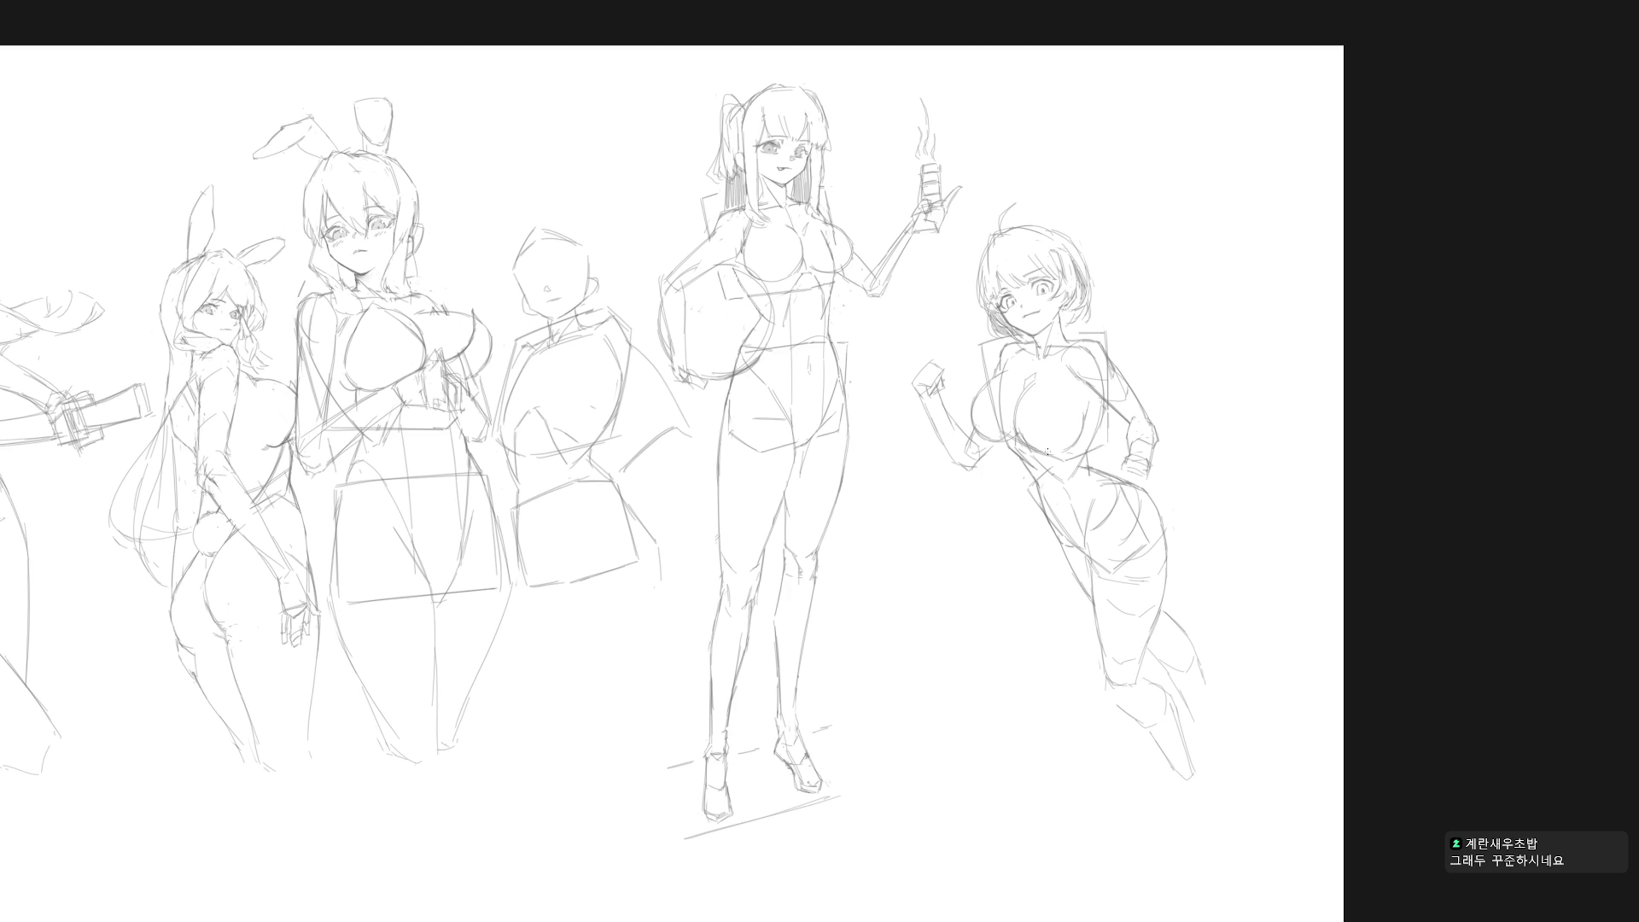
scroll(1112, 597, down, 2)
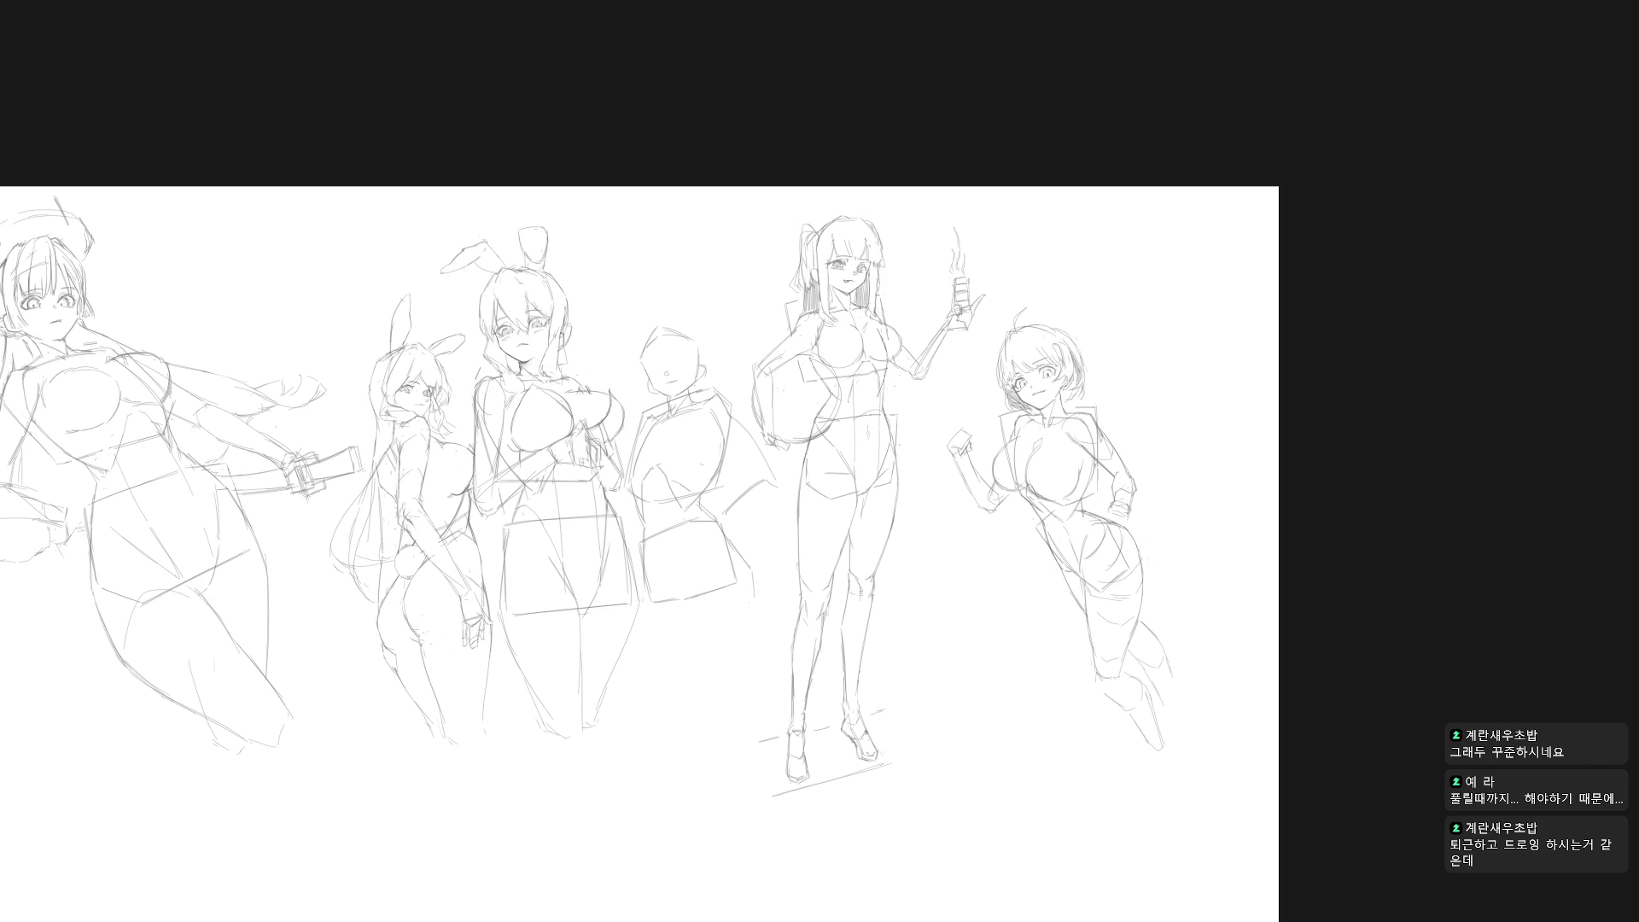
Step: Rotate the short-haired girl about 14° upright and move her left beside the tall girl
key(ctrl+t)
drag(1171, 308, 1216, 363)
drag(1108, 457, 1036, 457)
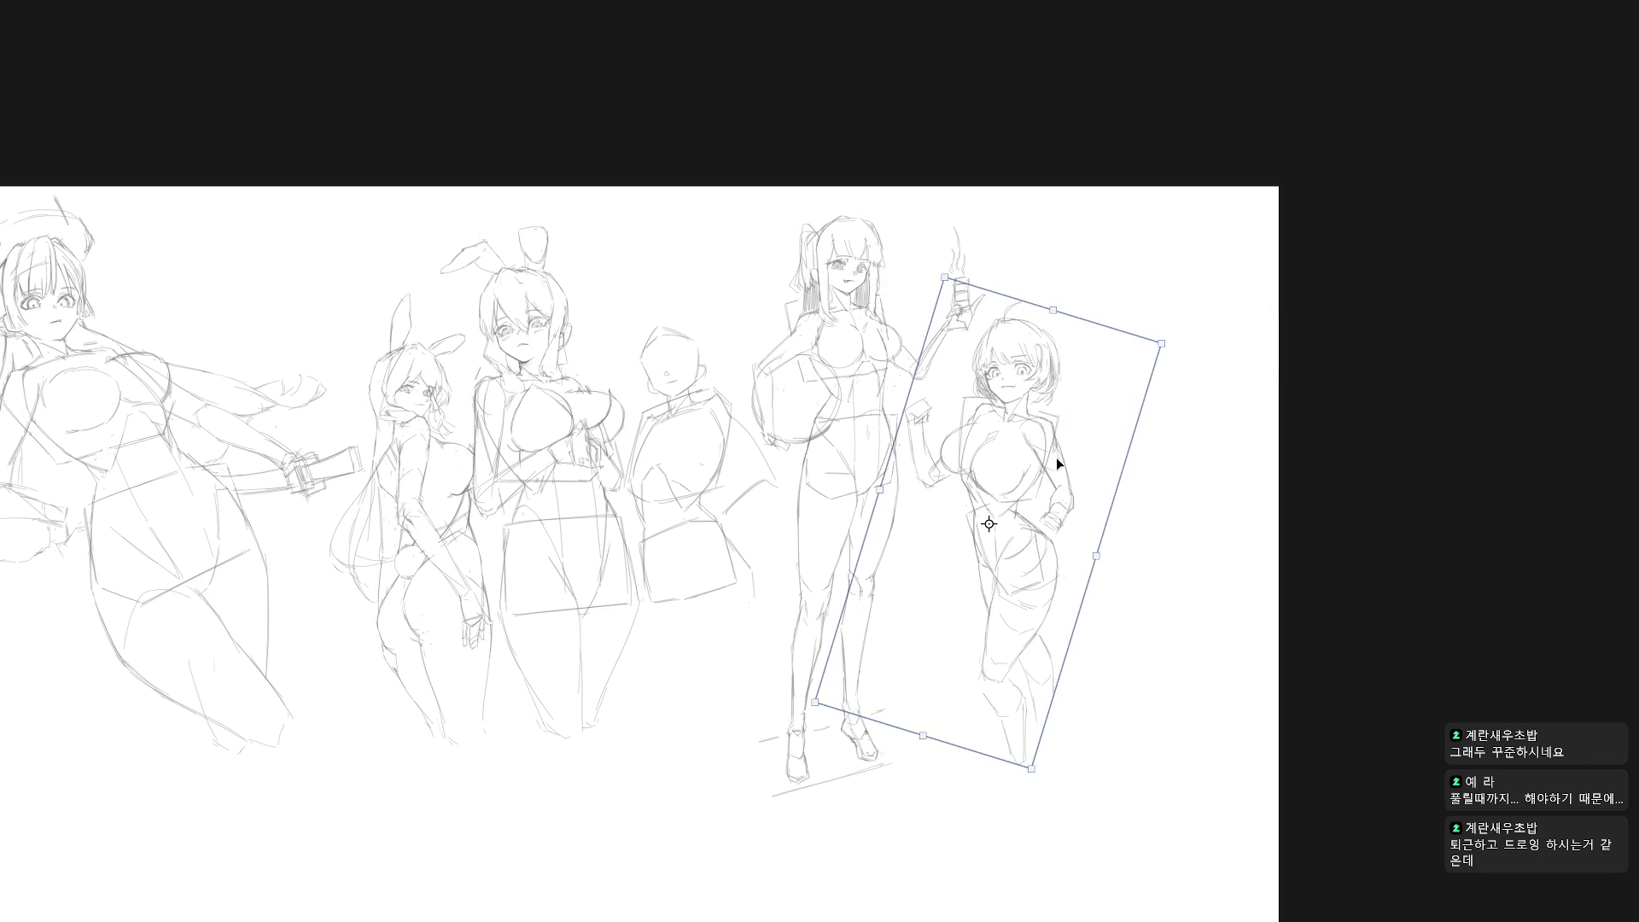
key(Return)
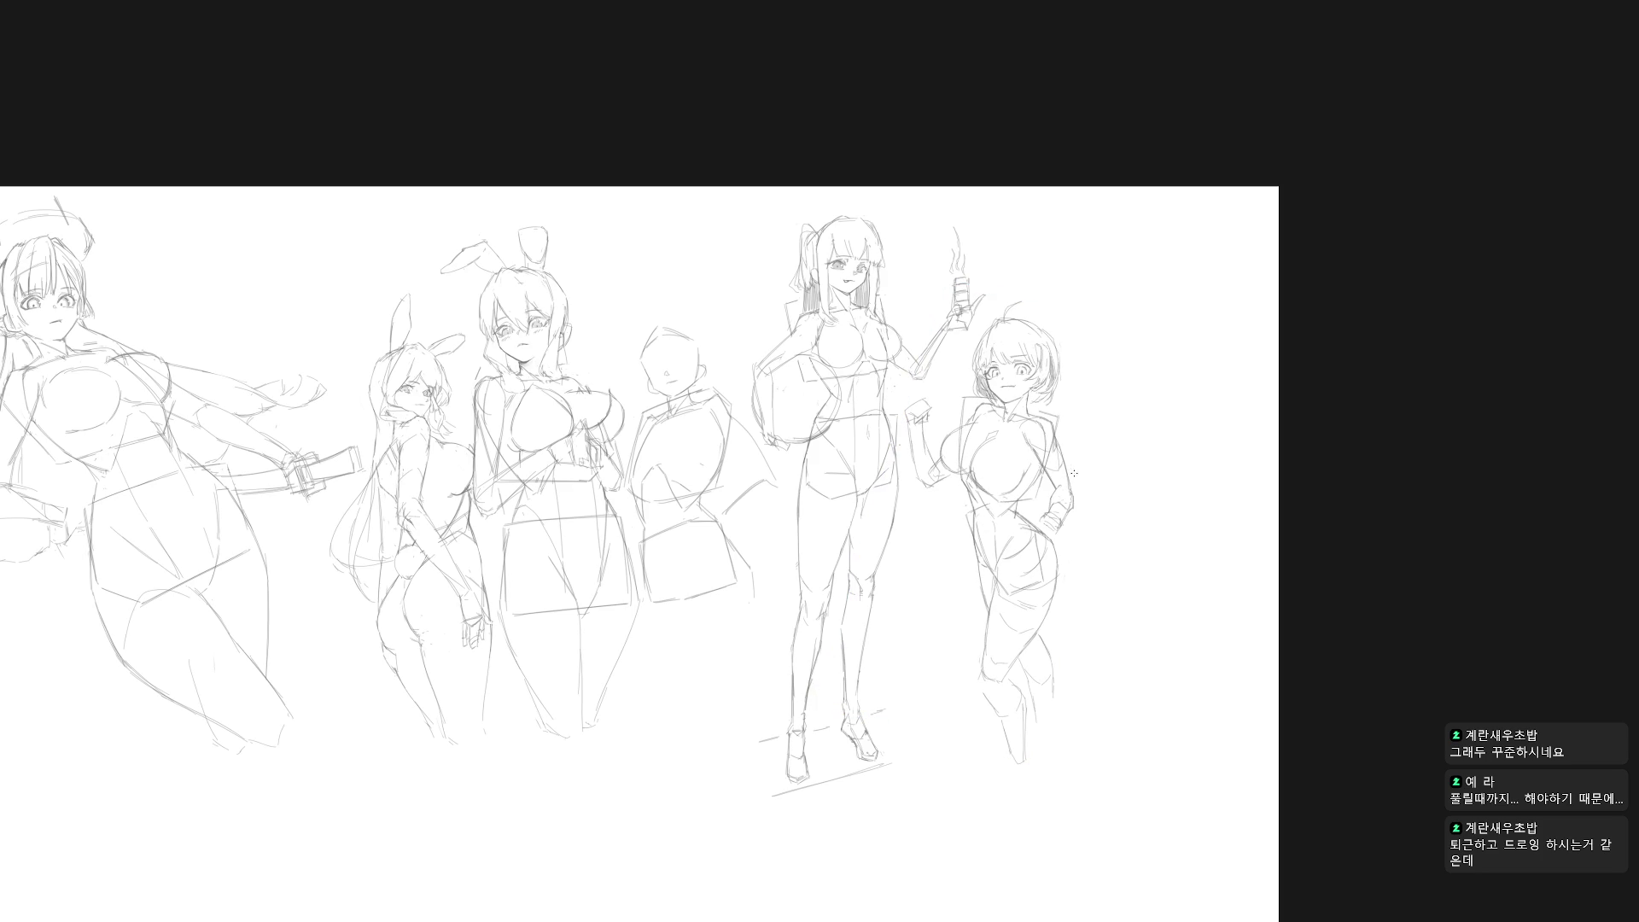
scroll(1040, 499, up, 3)
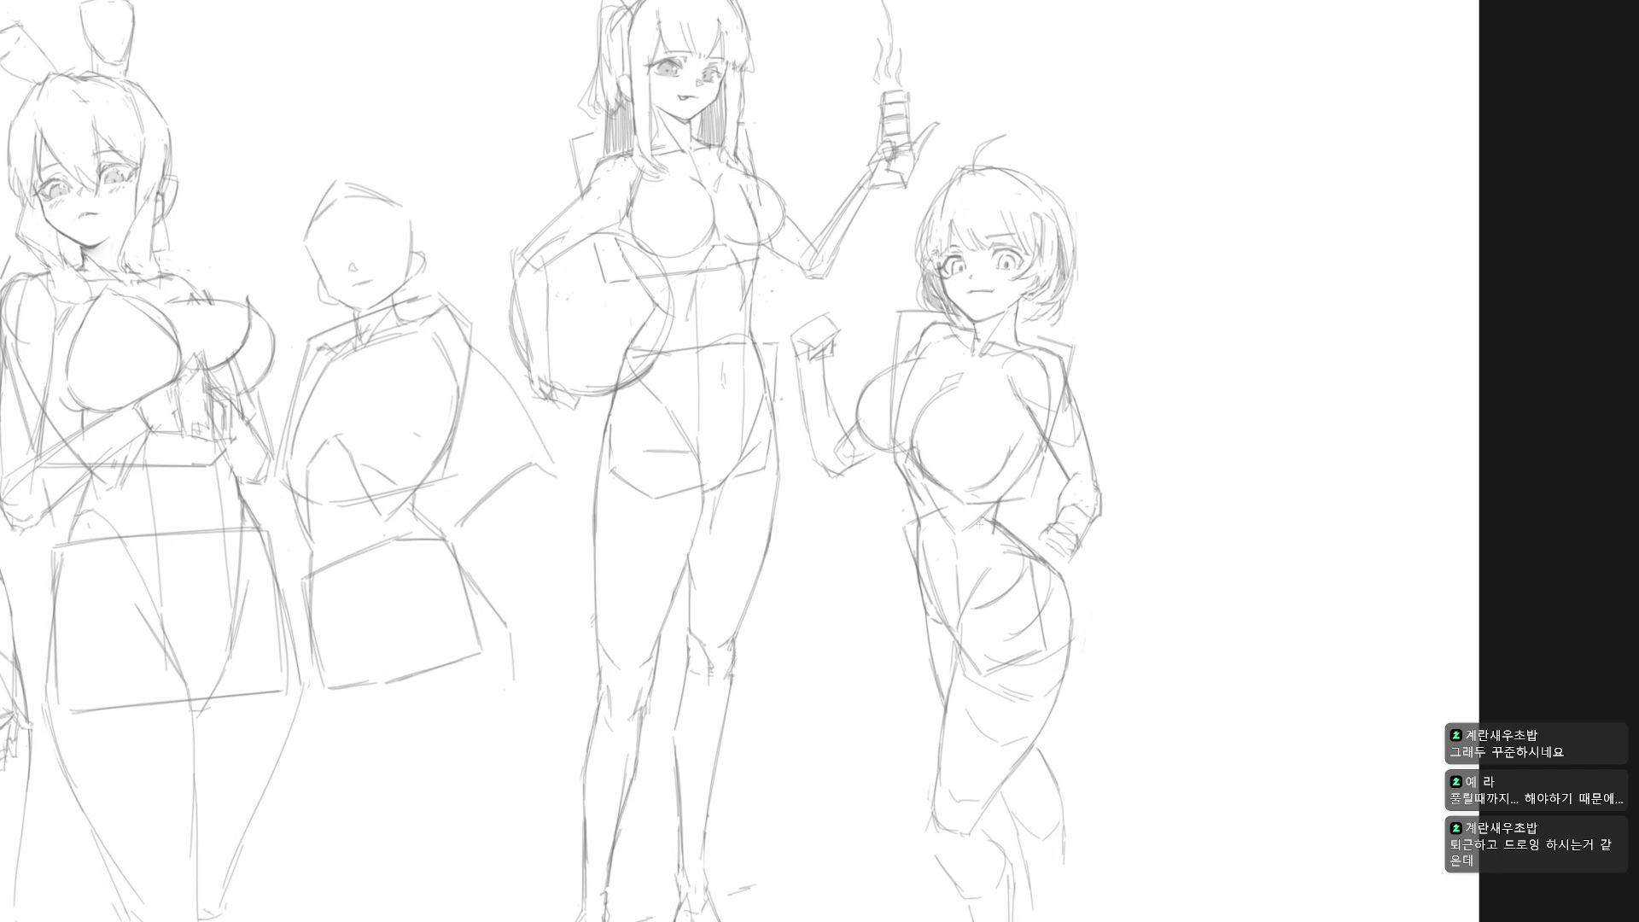
scroll(1053, 512, down, 3)
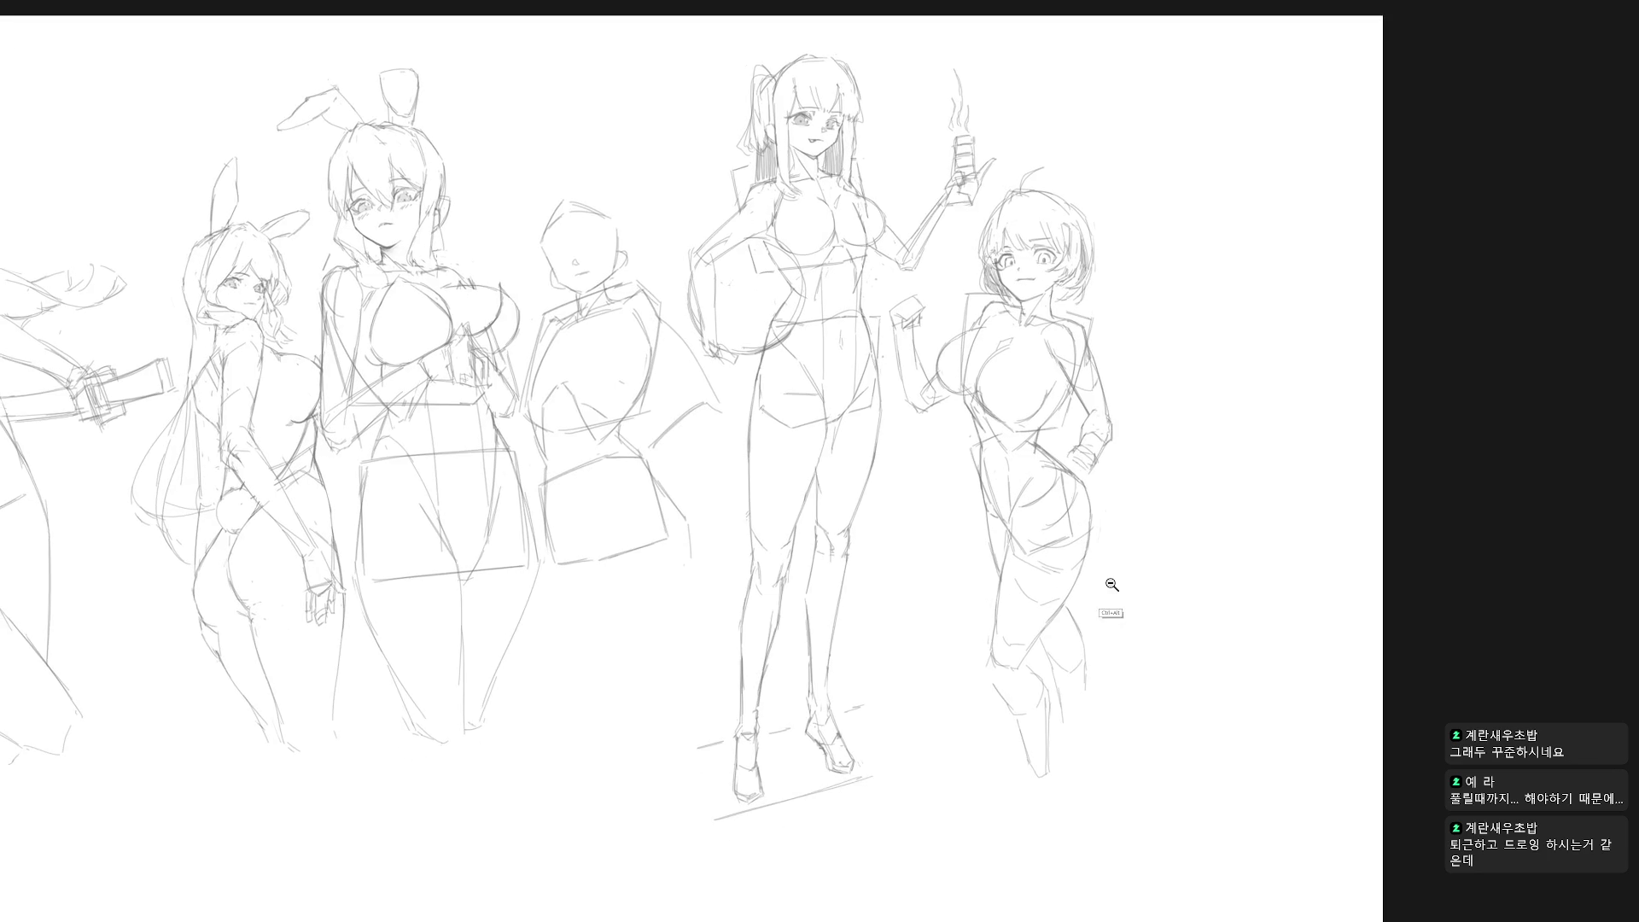
scroll(1109, 602, down, 2)
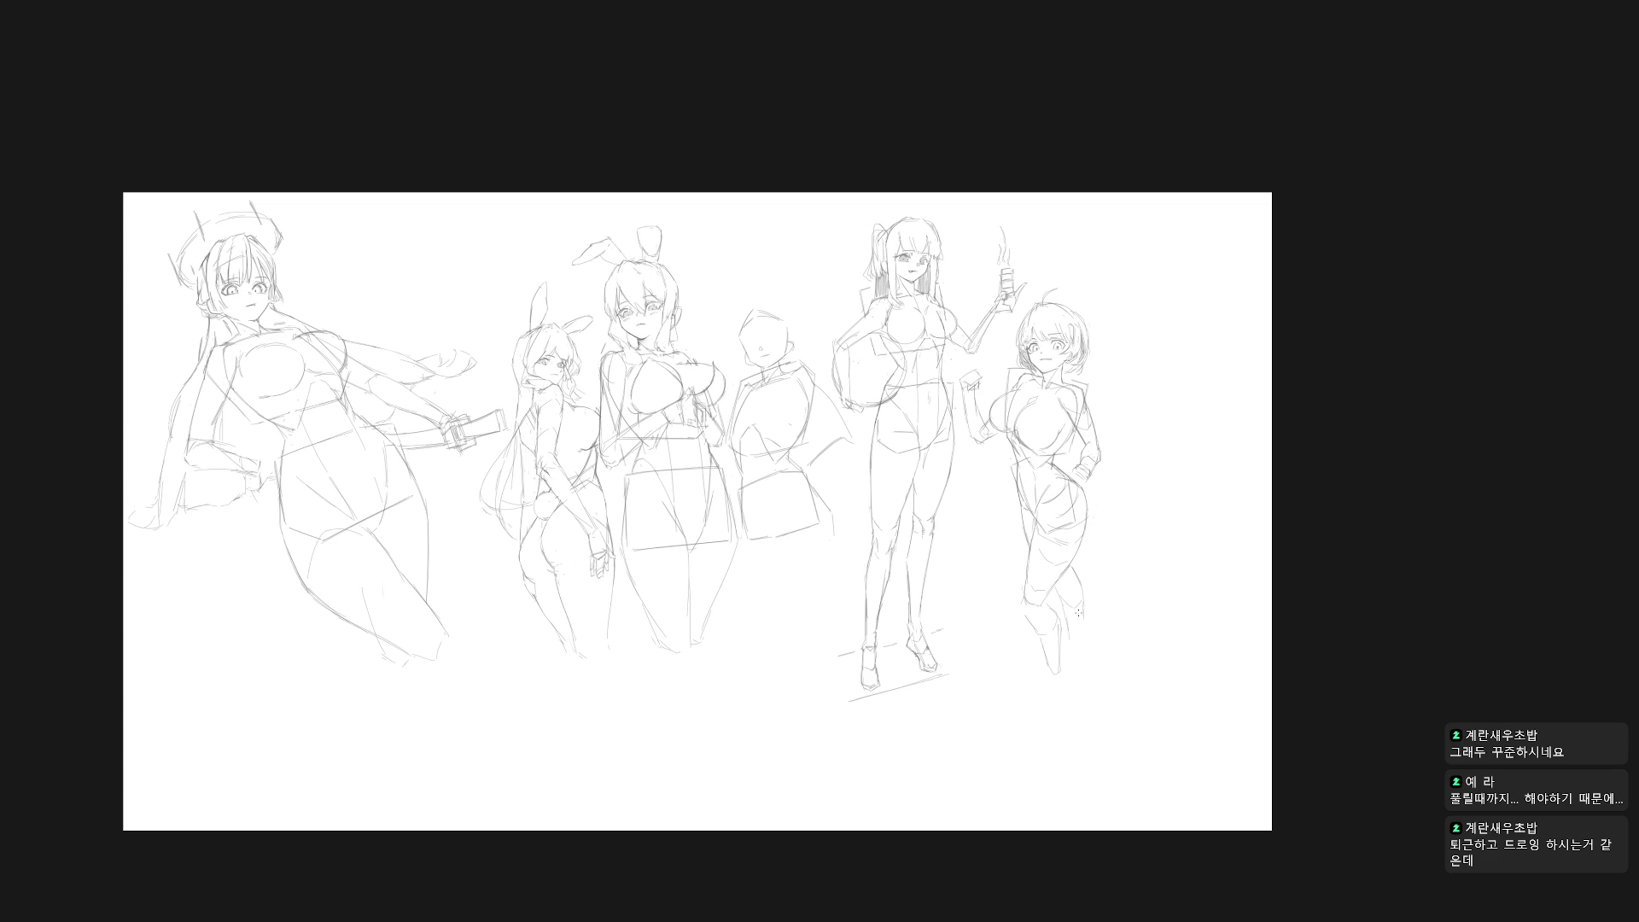
Step: Create a new named layer and bring the figures closer into view
key(ctrl+shift+n)
key(BackSpace)
key(Return)
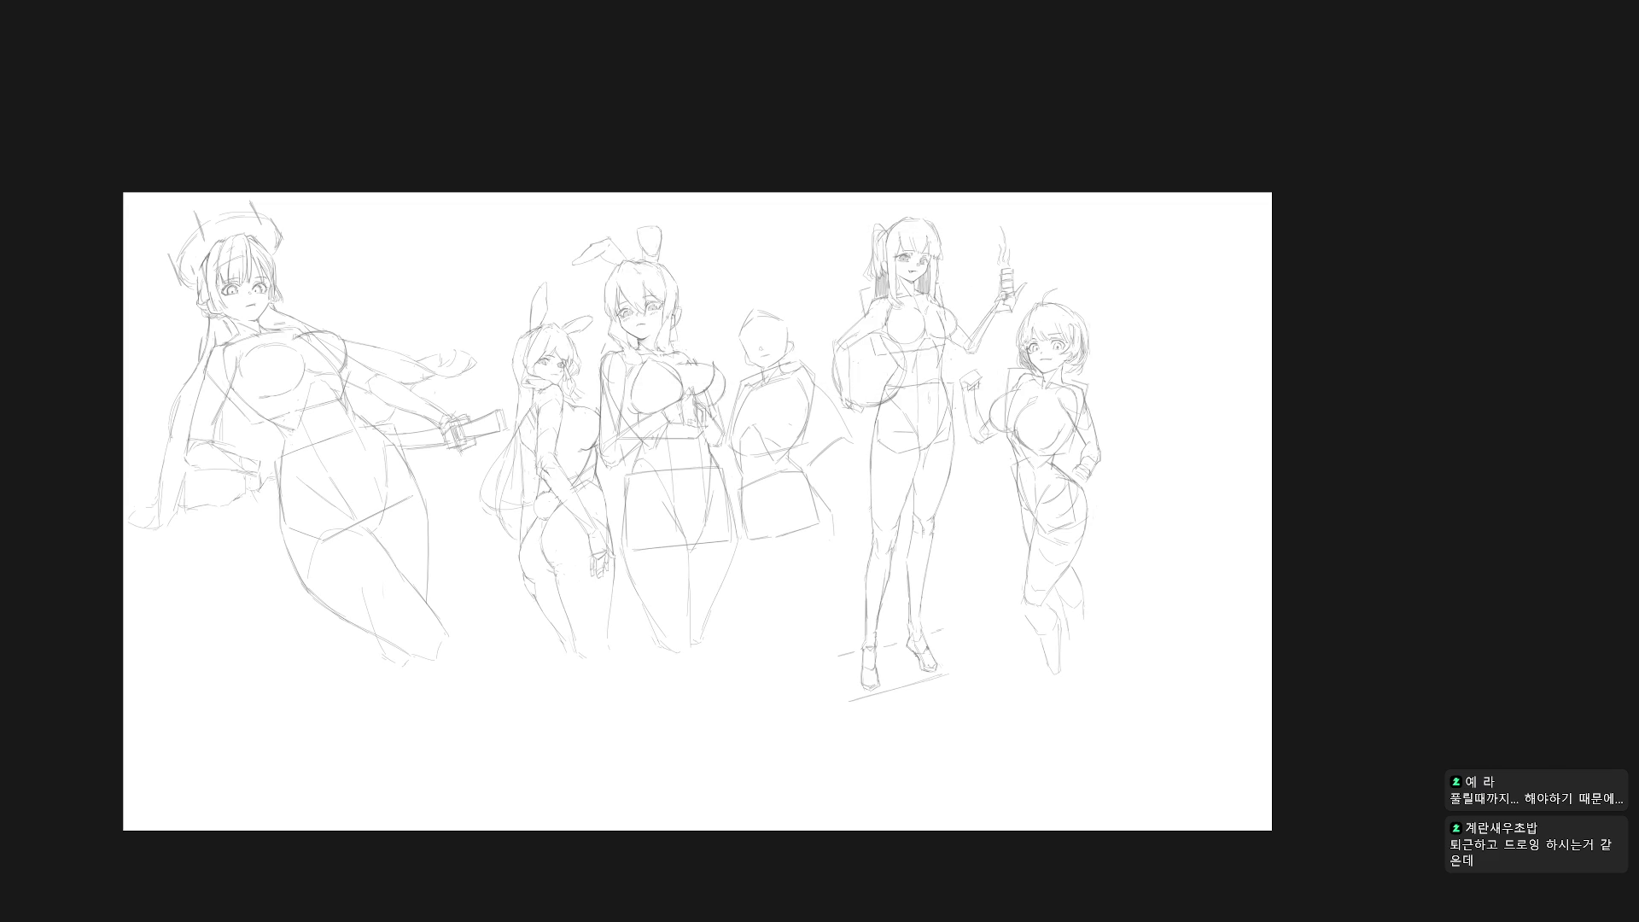
drag(1180, 471, 1105, 440)
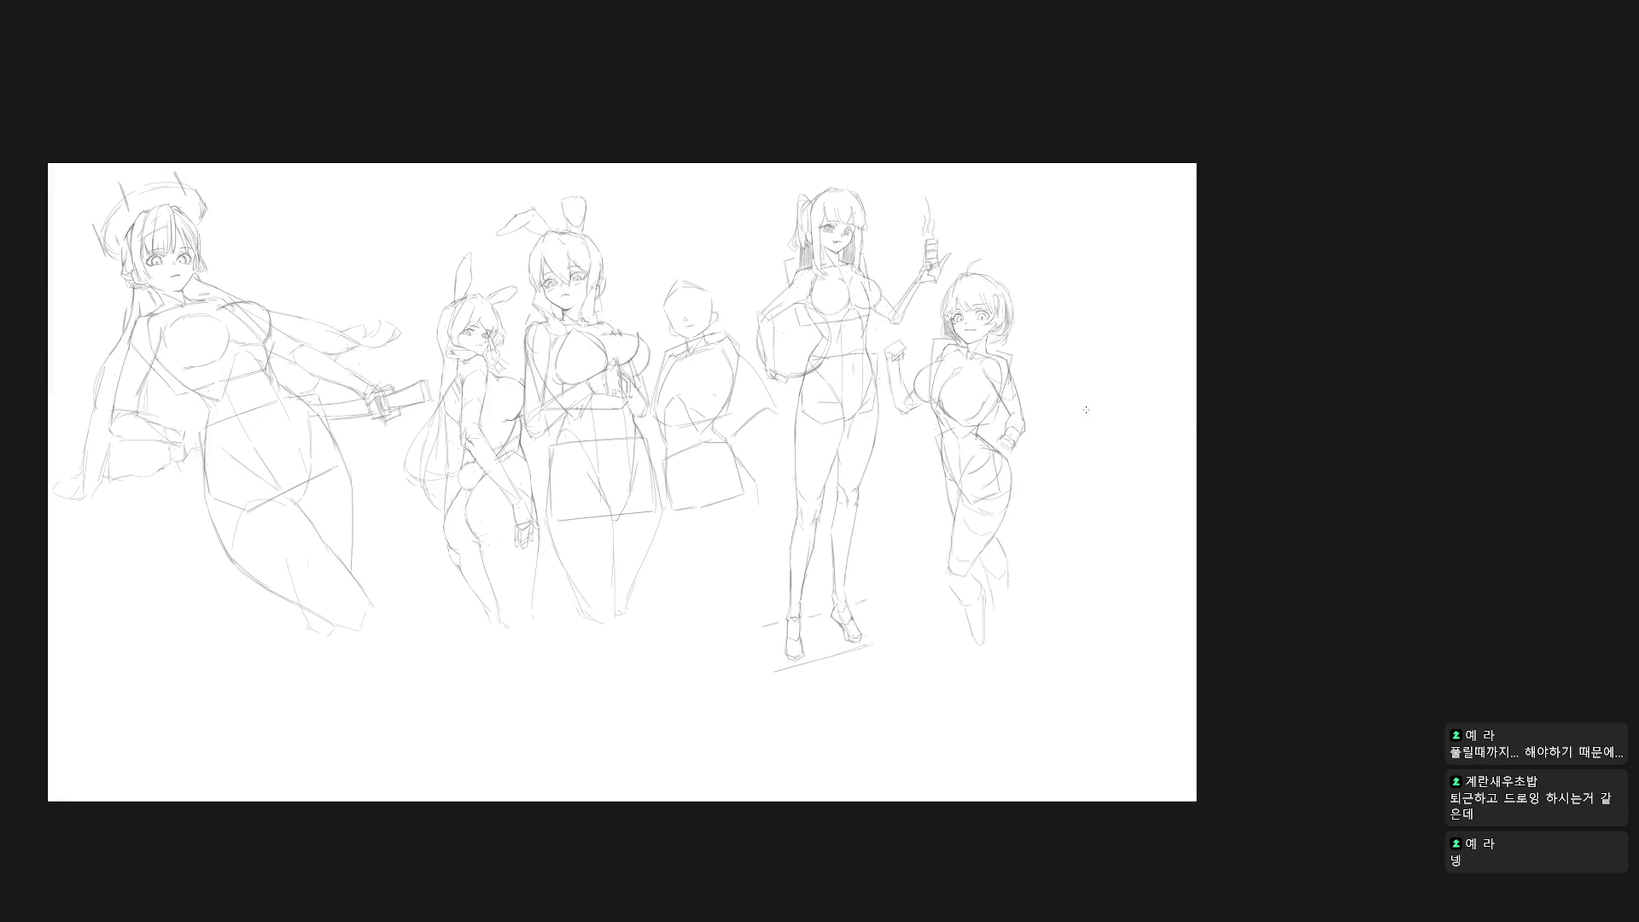
scroll(1110, 406, up, 3)
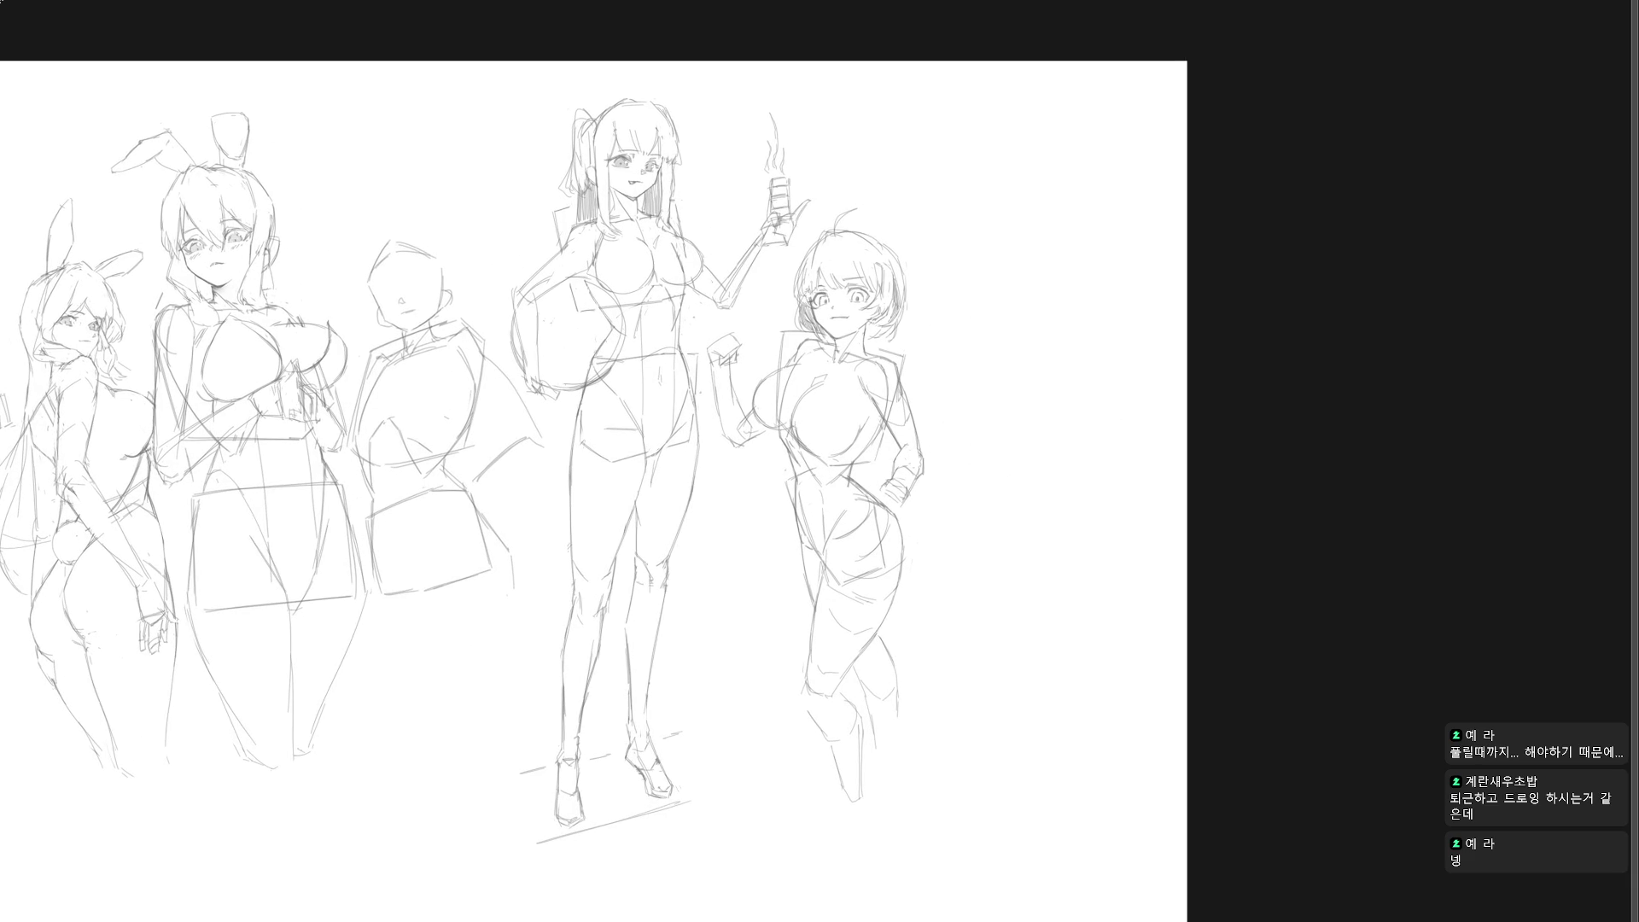